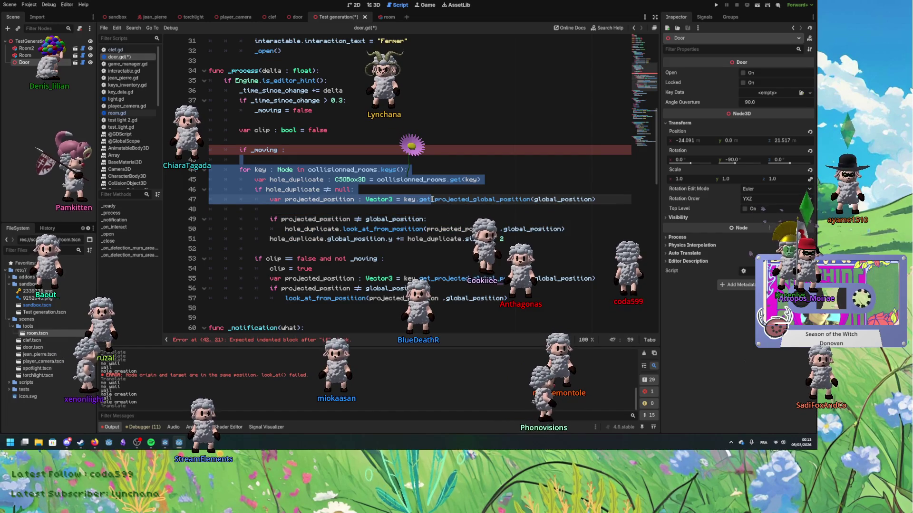
Indent the hole-update loop under the _moving check and delete the blank line above it.
key("Tab")
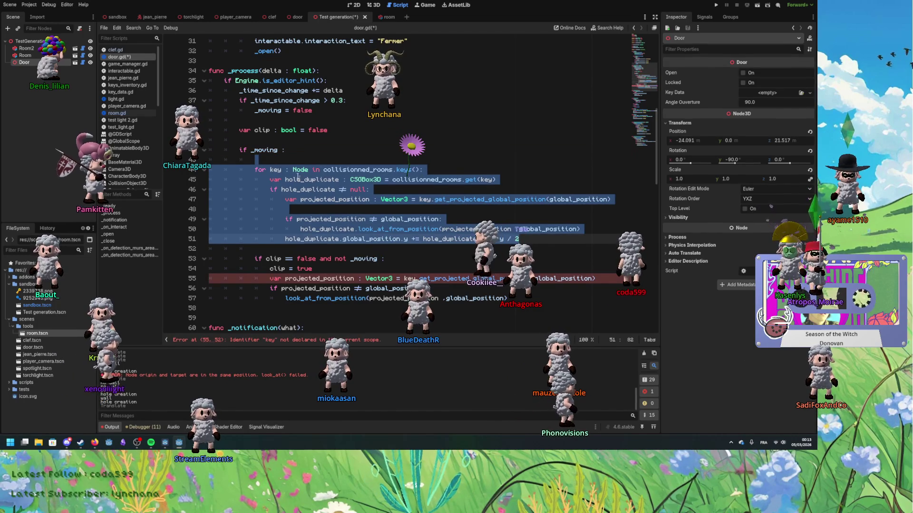
left_click(286, 161)
key("BackSpace")
key("BackSpace")
key("BackSpace")
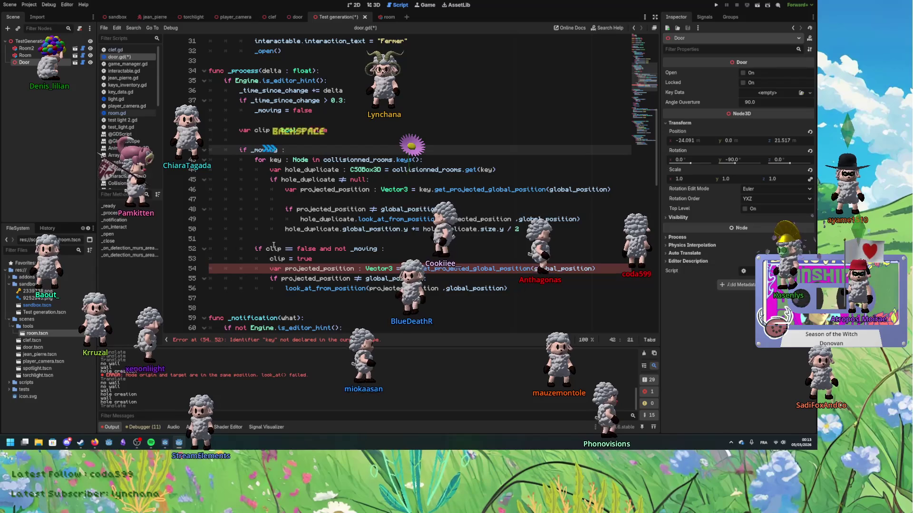
Unindent the clip block on lines 52–56 by one level.
left_click(281, 249)
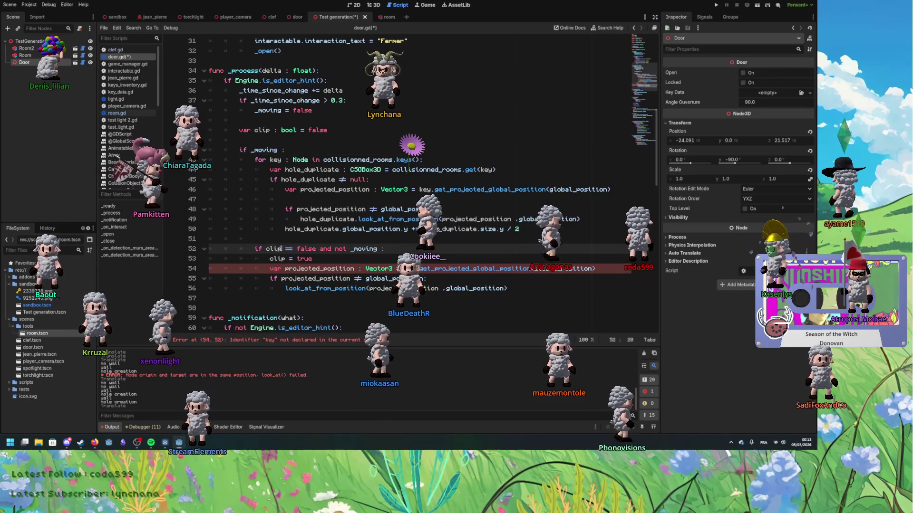
double_click(340, 248)
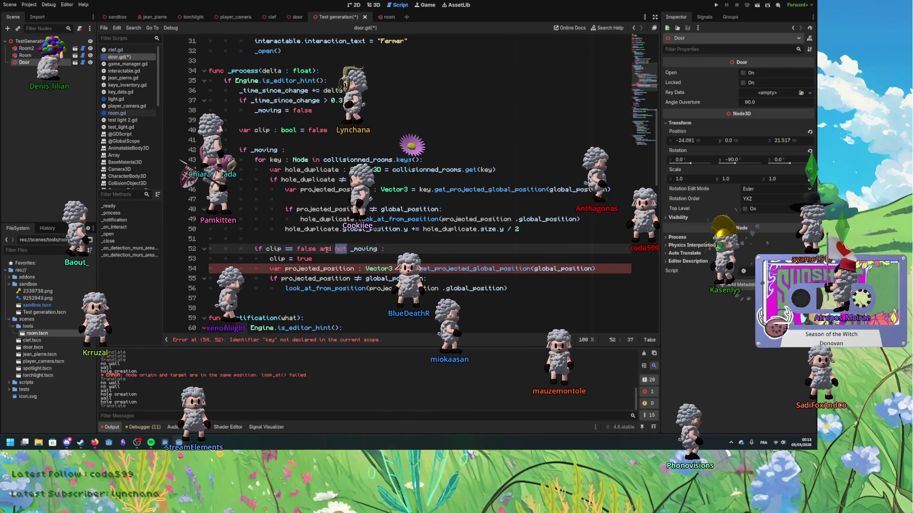
left_click_drag(282, 249, 285, 287)
key("shift+Tab")
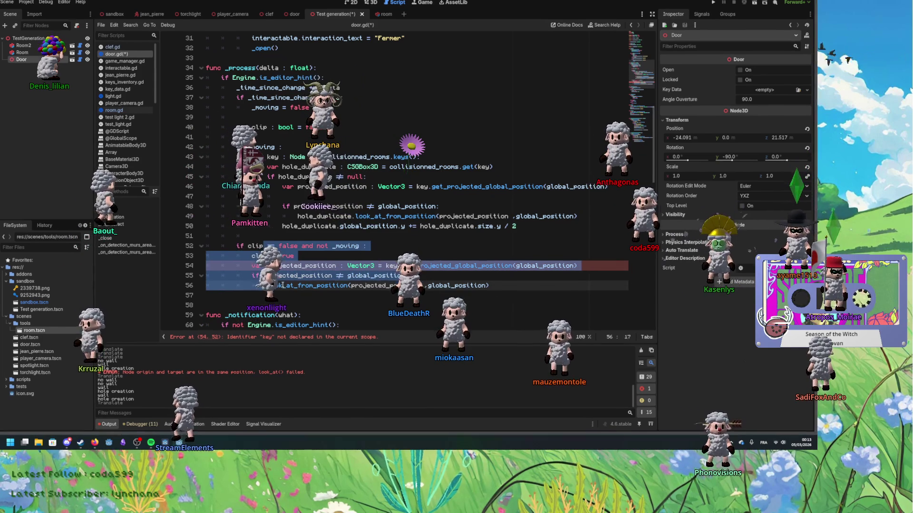
Append 'and' to the line 52 clip condition and copy the collisionned_rooms name.
left_click(256, 249)
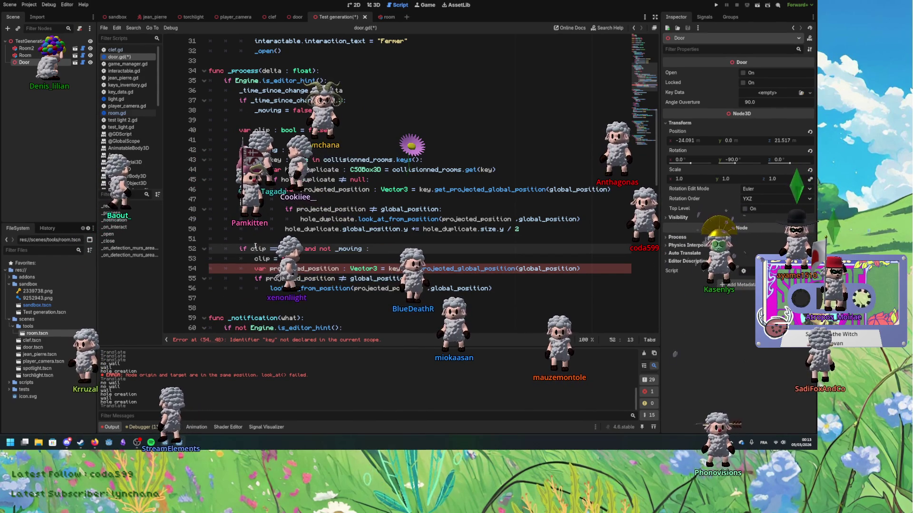
double_click(309, 269)
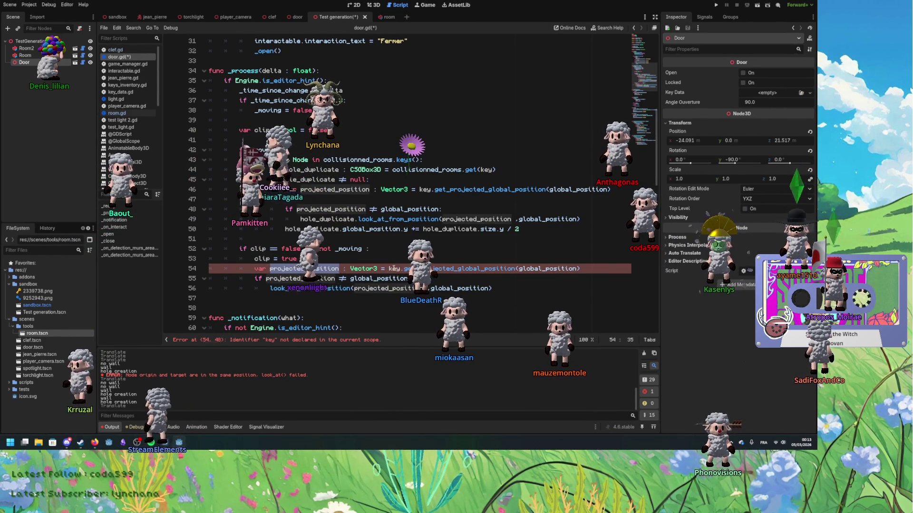
left_click(399, 269)
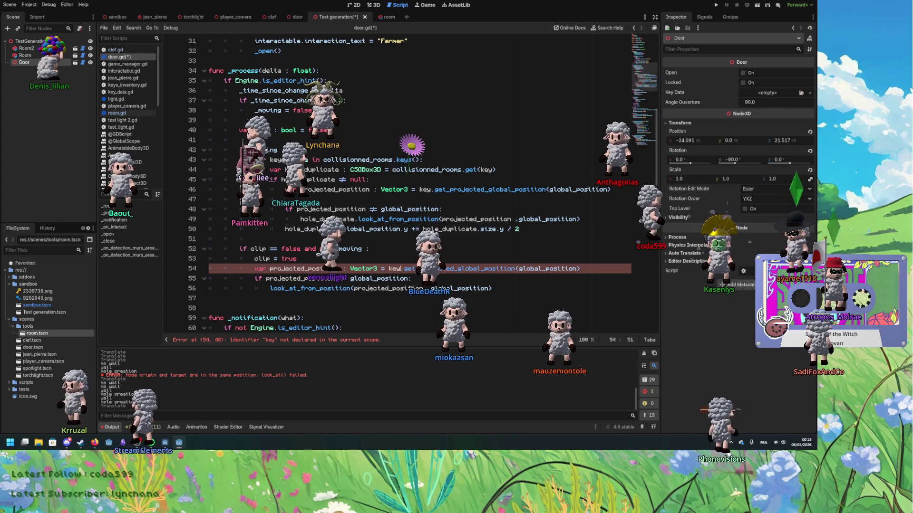
left_click(371, 249)
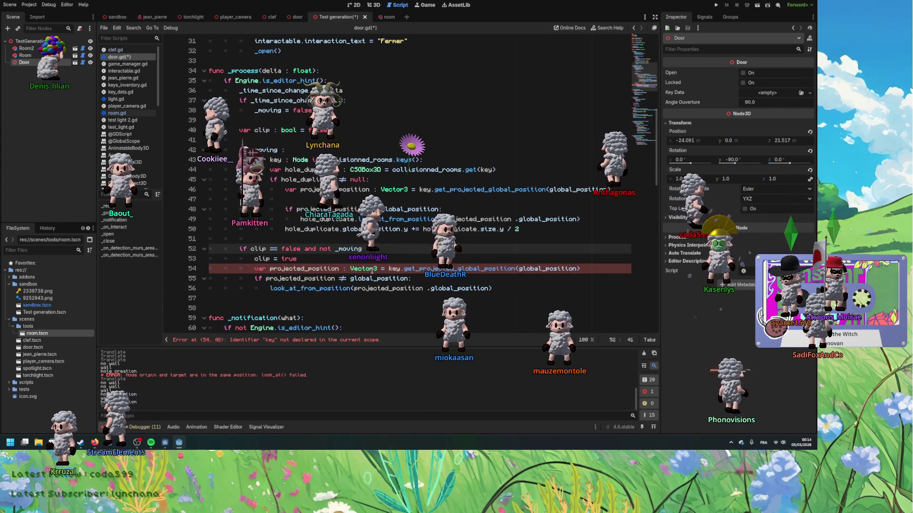
type("and k")
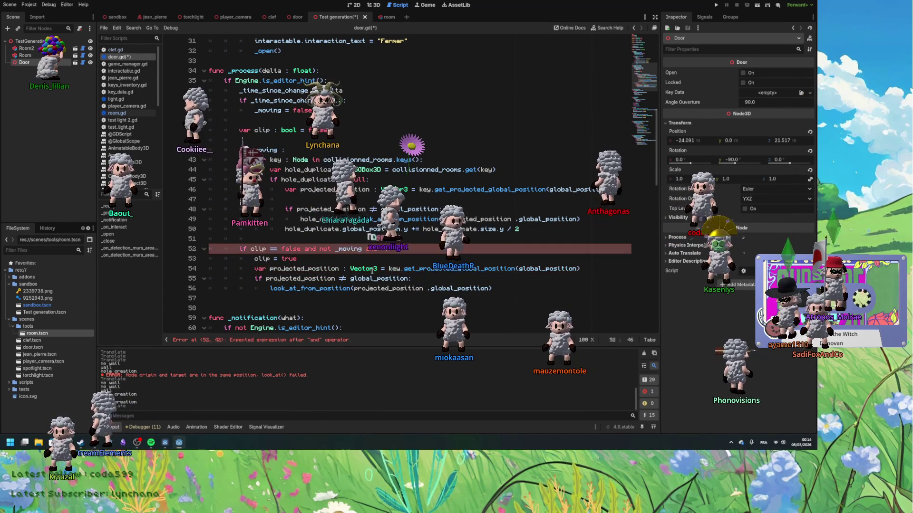
key("BackSpace")
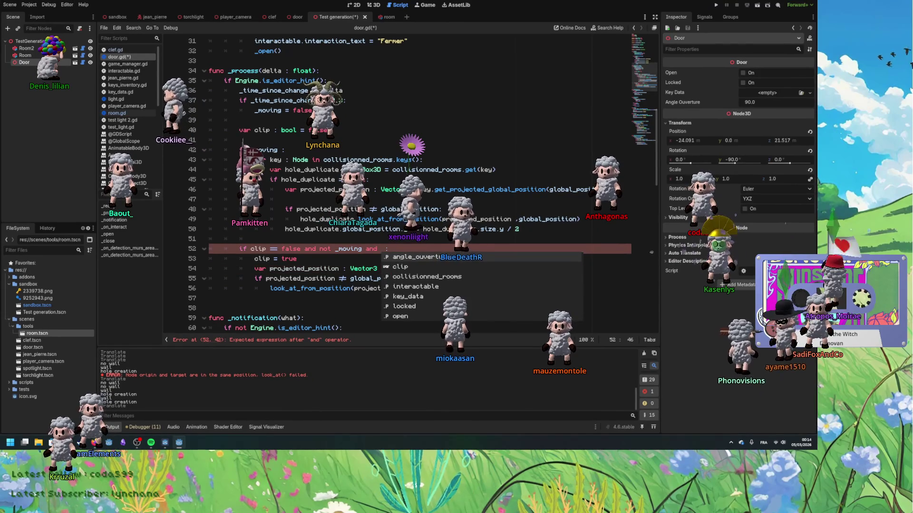
double_click(358, 160)
left_click(387, 248)
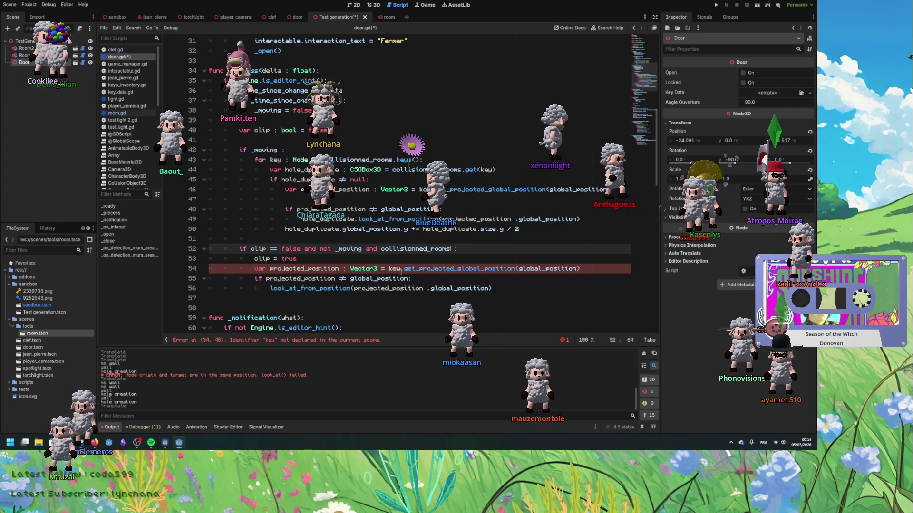
Complete the clip condition as 'and collisionned_rooms.size() > 0'.
type(".si")
key("Return")
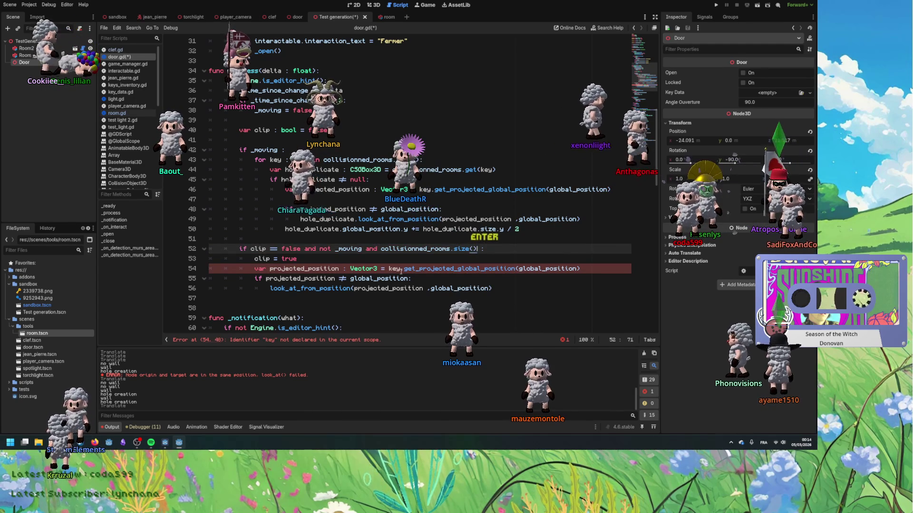
type("> ")
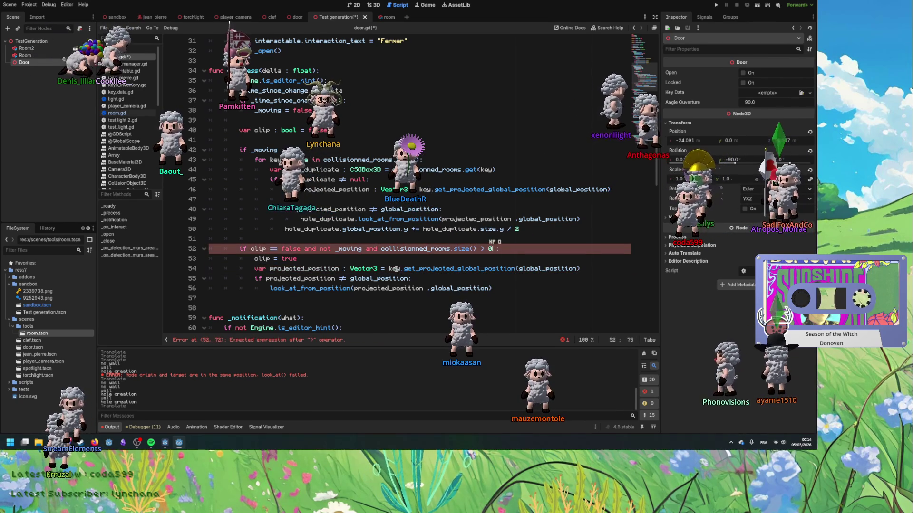
type("0")
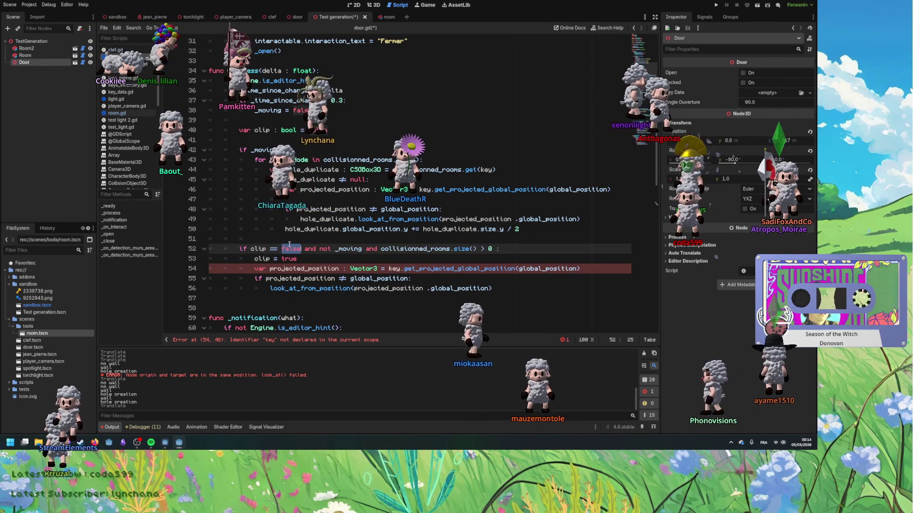
double_click(291, 259)
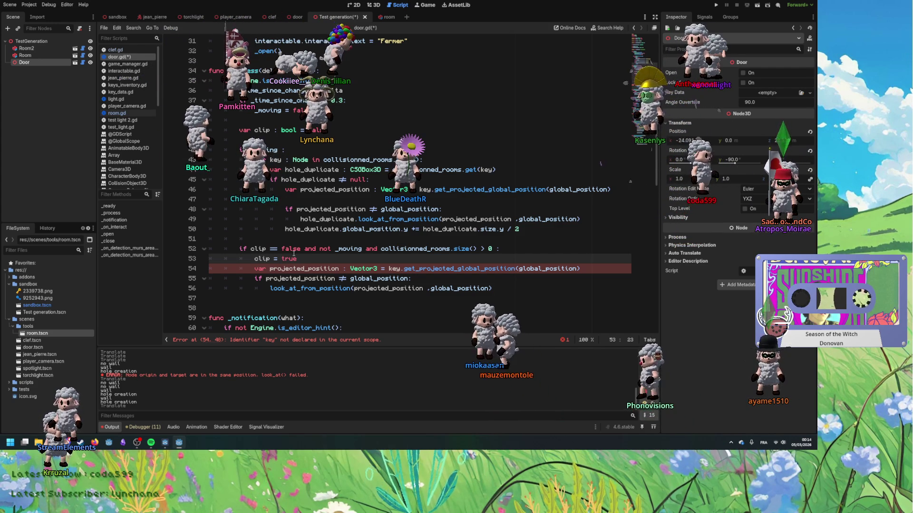
Remove the clip variable declaration, the 'clip == false and' check, and the 'clip = true' line.
left_click(290, 249)
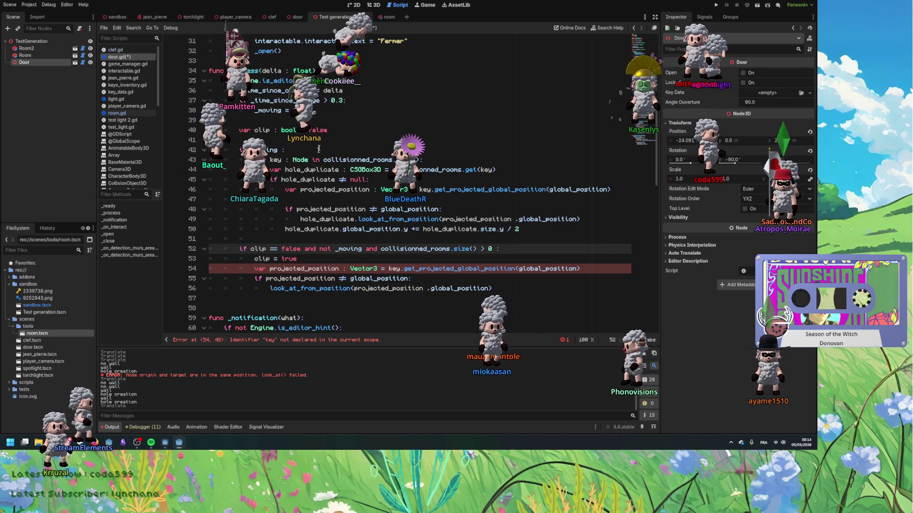
left_click_drag(328, 129, 212, 120)
key("ctrl+x")
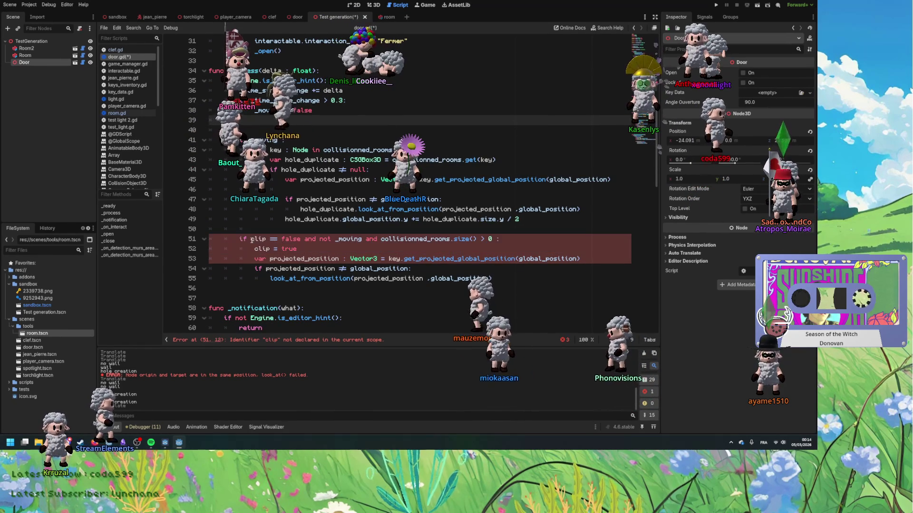
left_click_drag(252, 240, 317, 240)
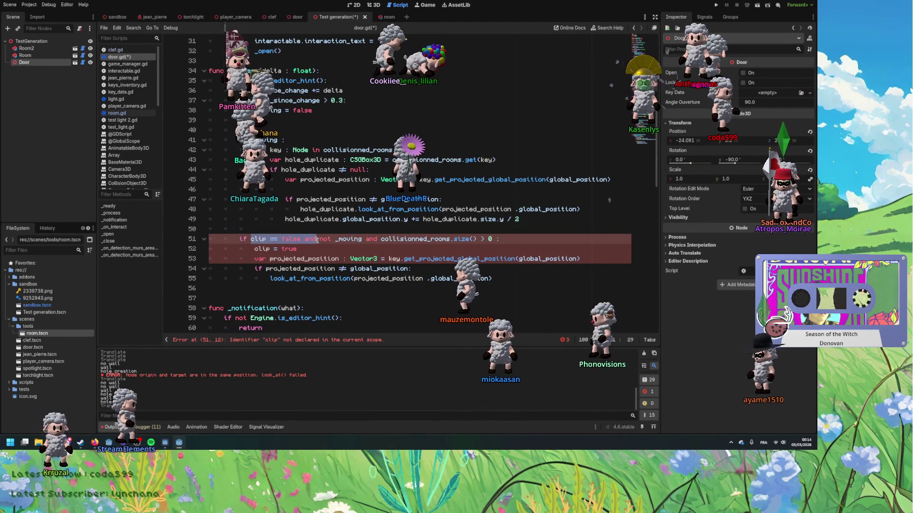
key("Delete")
left_click(260, 249)
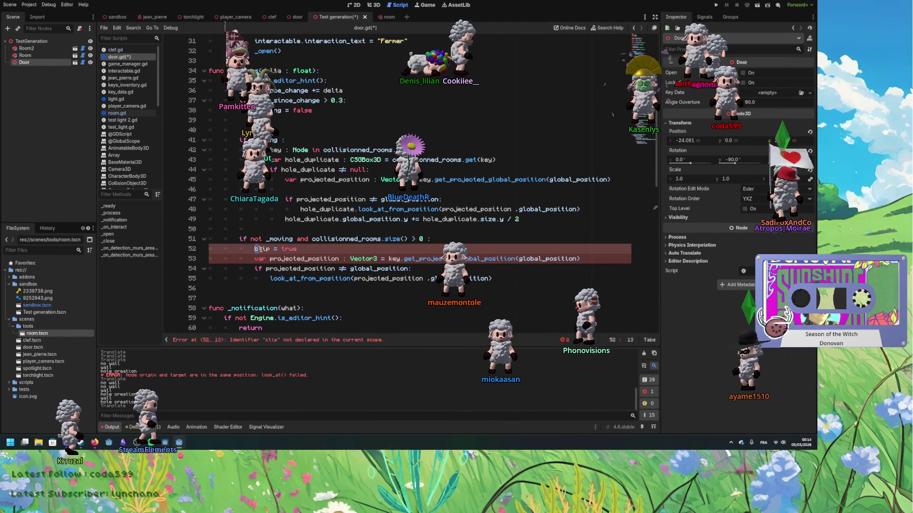
triple_click(261, 249)
key("BackSpace")
key("BackSpace")
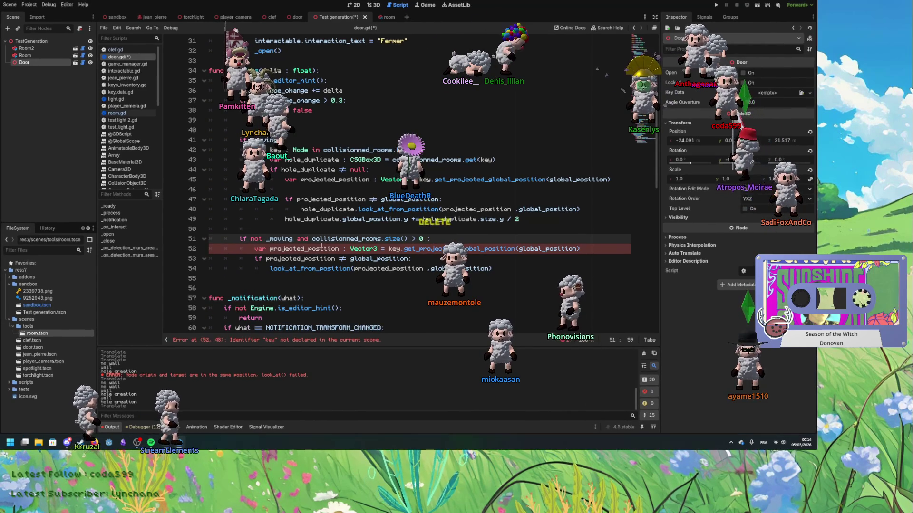
Add a 'key = collisionned_rooms.keys()[0]' line at the start of the clip block.
double_click(395, 249)
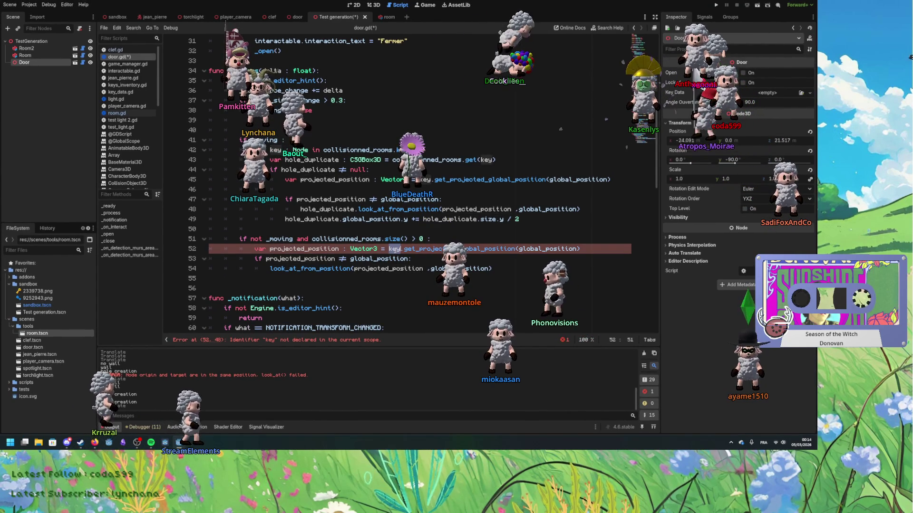
left_click(446, 241)
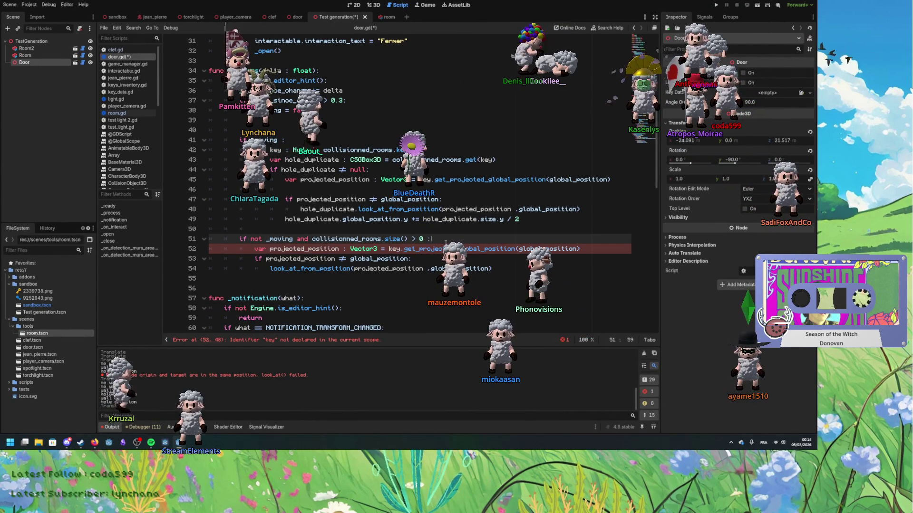
key("Return")
type("ke")
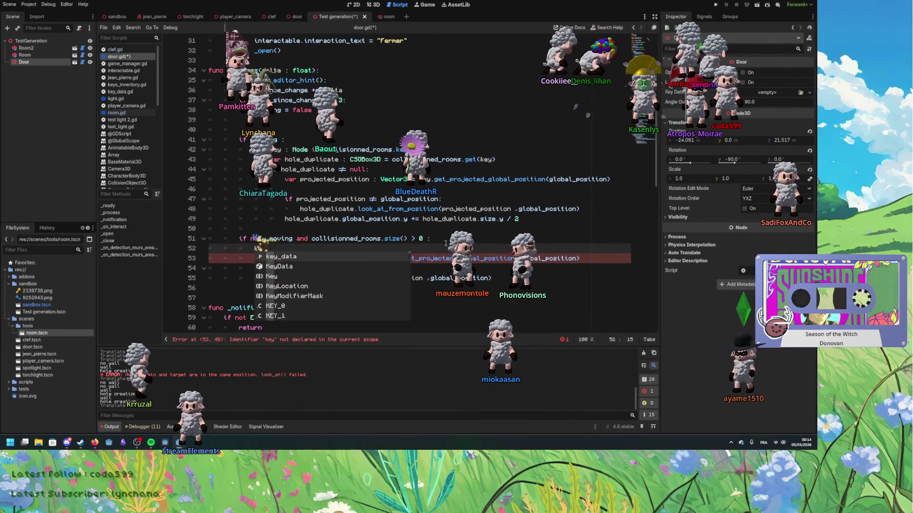
type("y =")
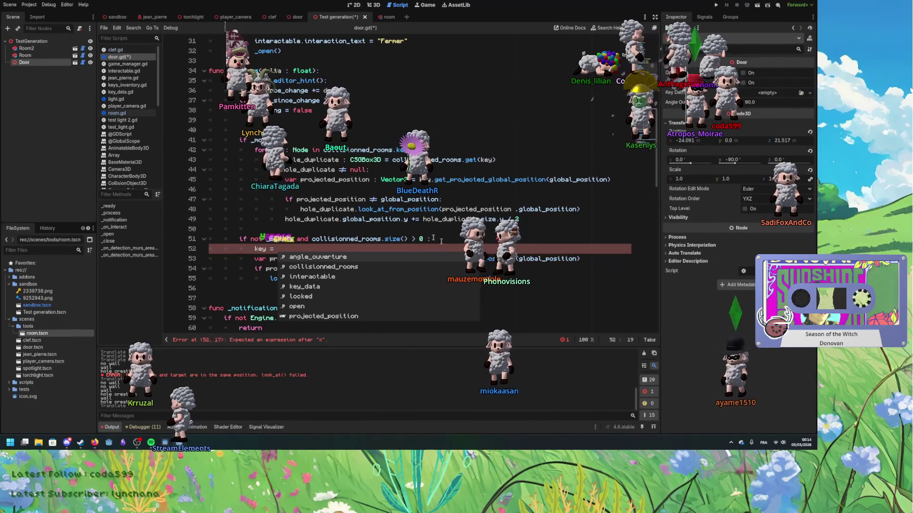
left_click(344, 149)
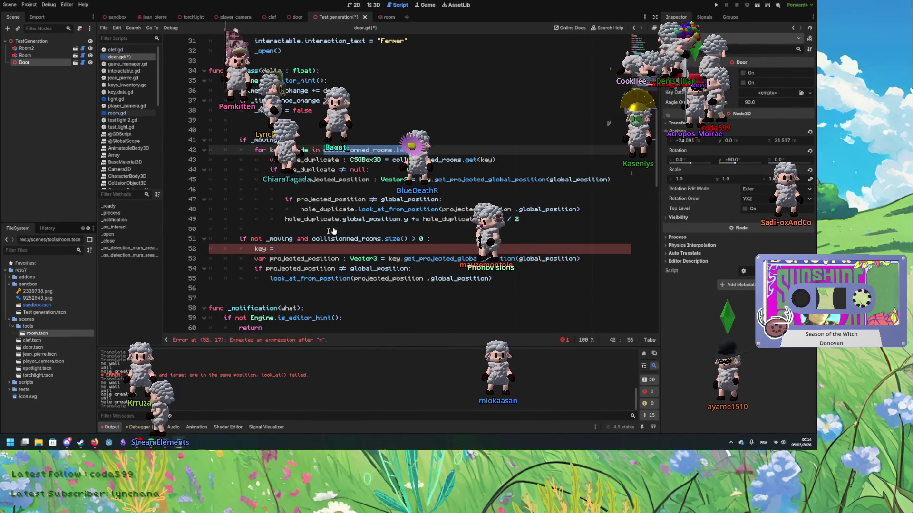
left_click(302, 248)
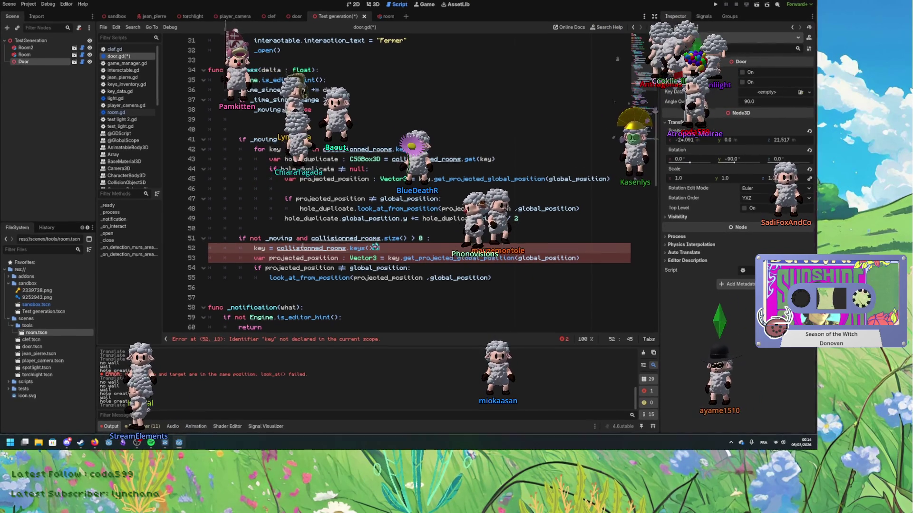
type("[0")
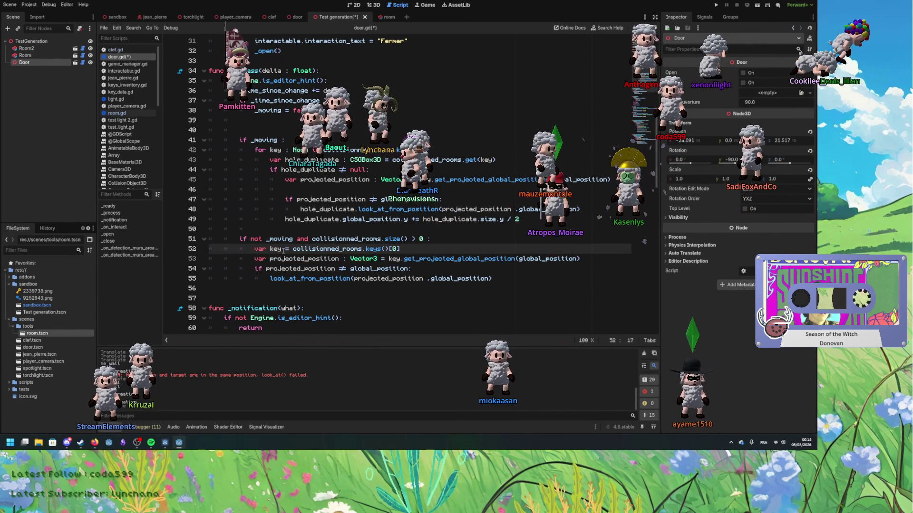
Change the key variable's type and the line 42 loop variable's type from Node to Room.
type("ode")
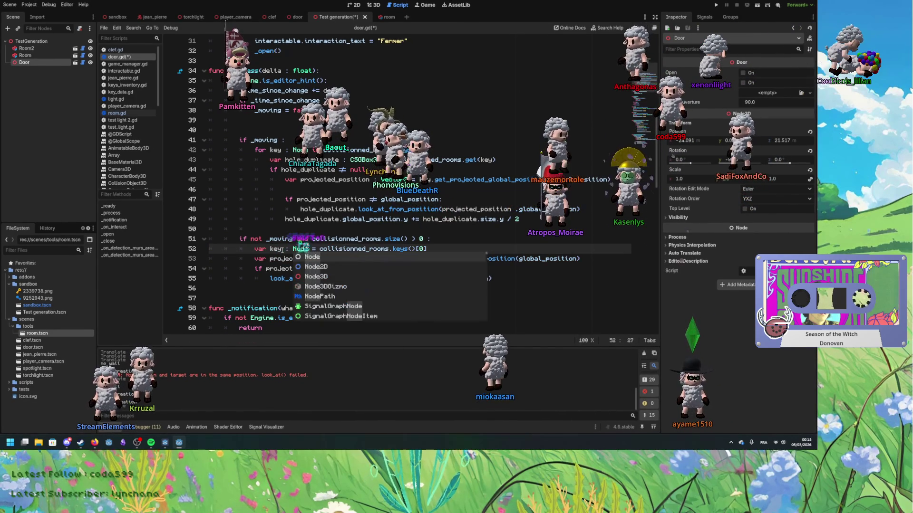
key("BackSpace")
key("BackSpace")
key("BackSpace")
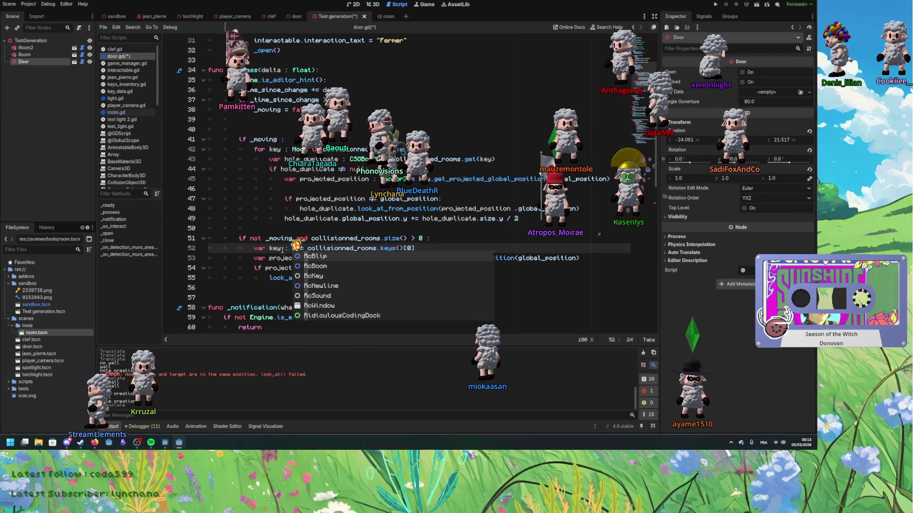
type("Room")
left_click(304, 139)
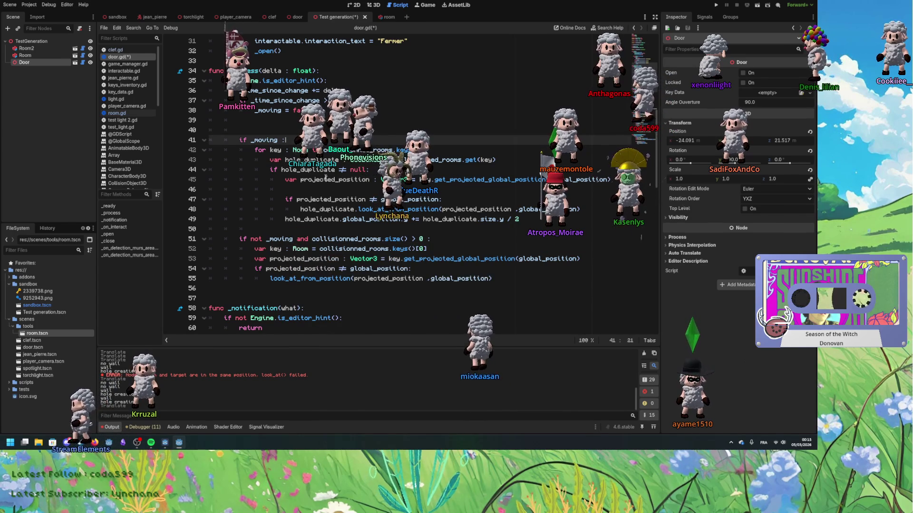
double_click(442, 259)
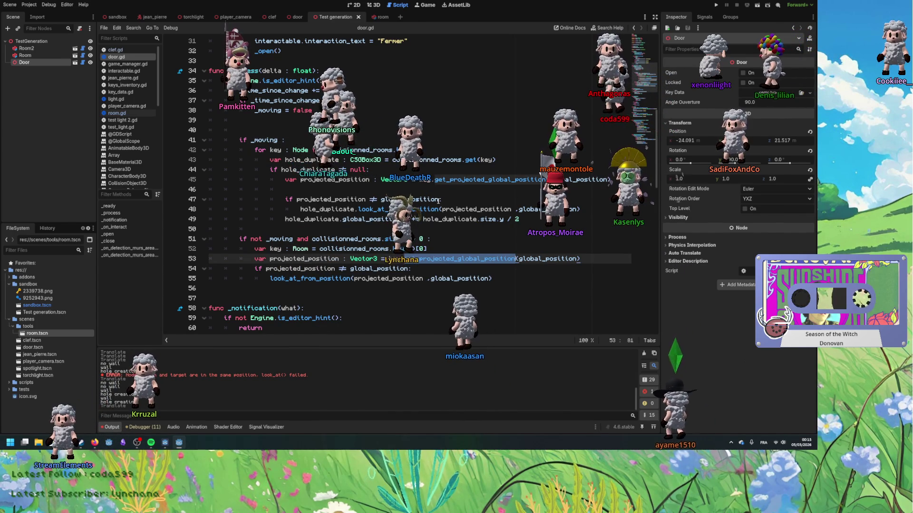
left_click(294, 150)
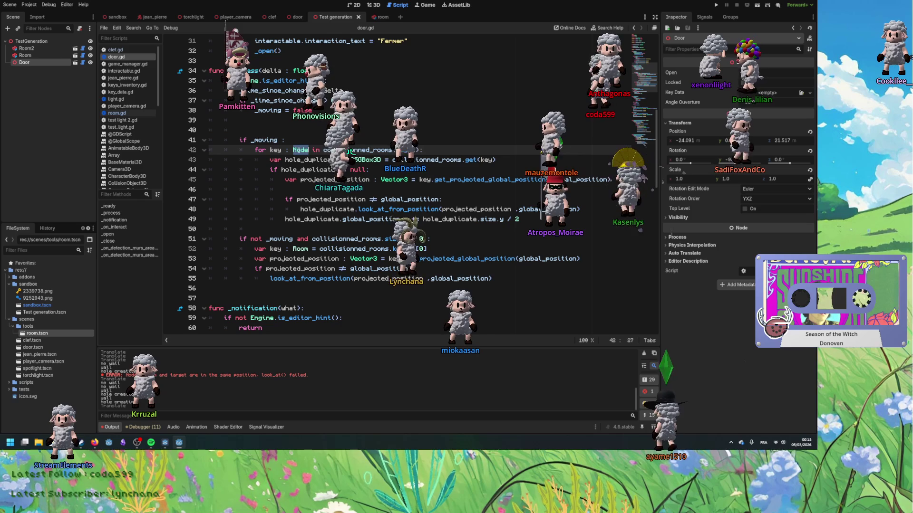
type("Room")
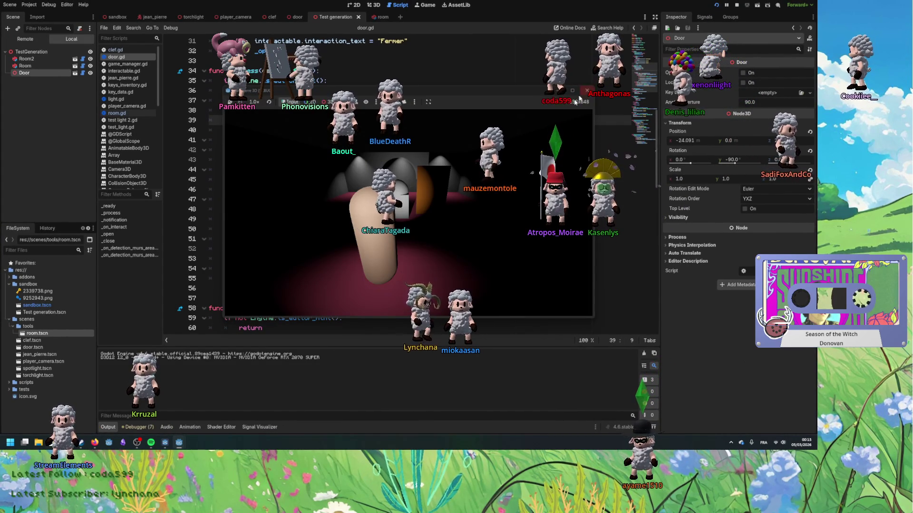
Stop the game, reload the saved TestGeneration scene in 3D, and orbit to view the door.
left_click(587, 91)
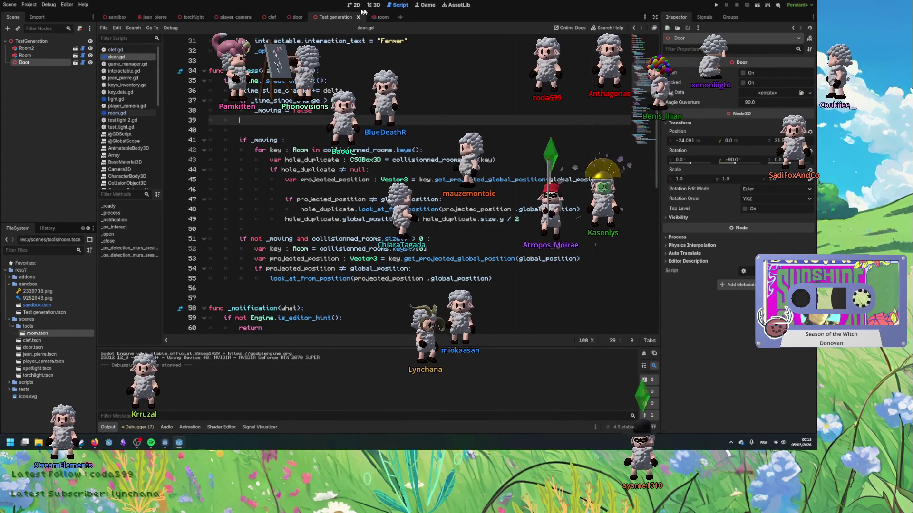
left_click(374, 4)
left_click(10, 5)
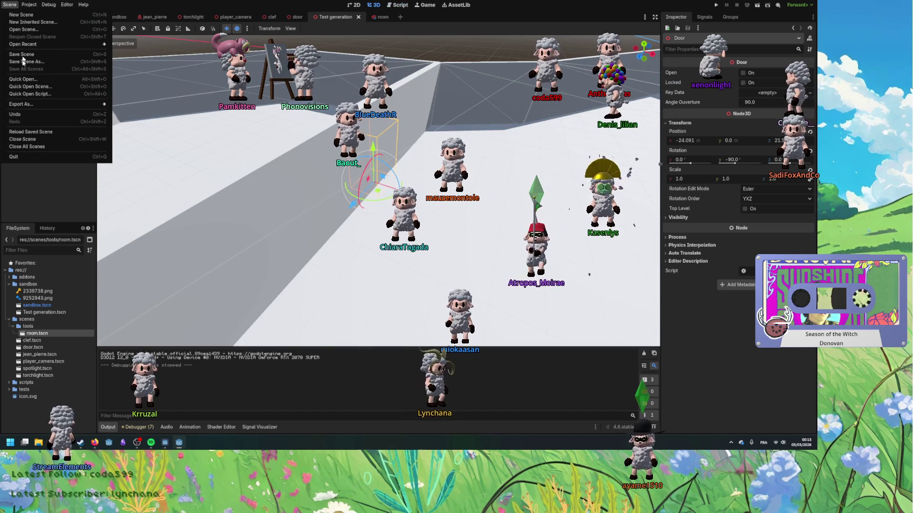
left_click(27, 132)
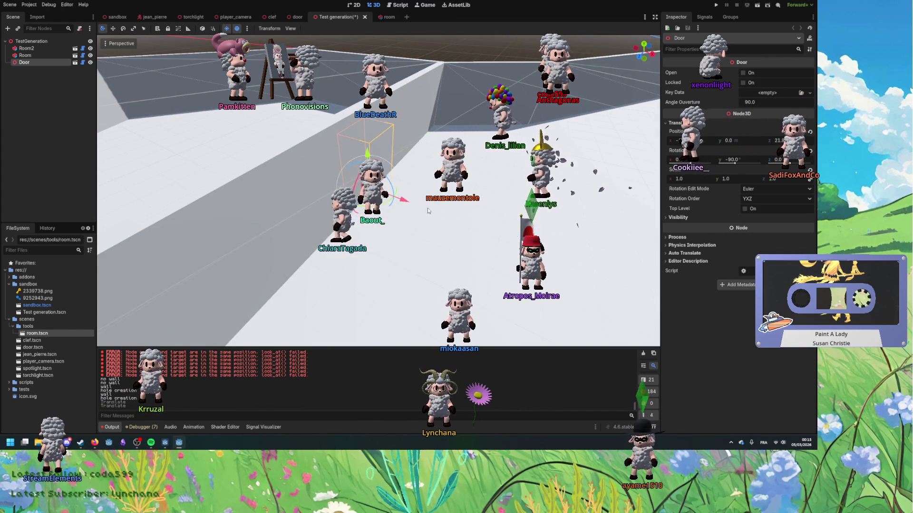
left_click_drag(428, 211, 462, 212)
Add print("moved") under the NOTIFICATION_TRANSFORM_CHANGED check, then drag the door in 3D to test.
key("ctrl+F3")
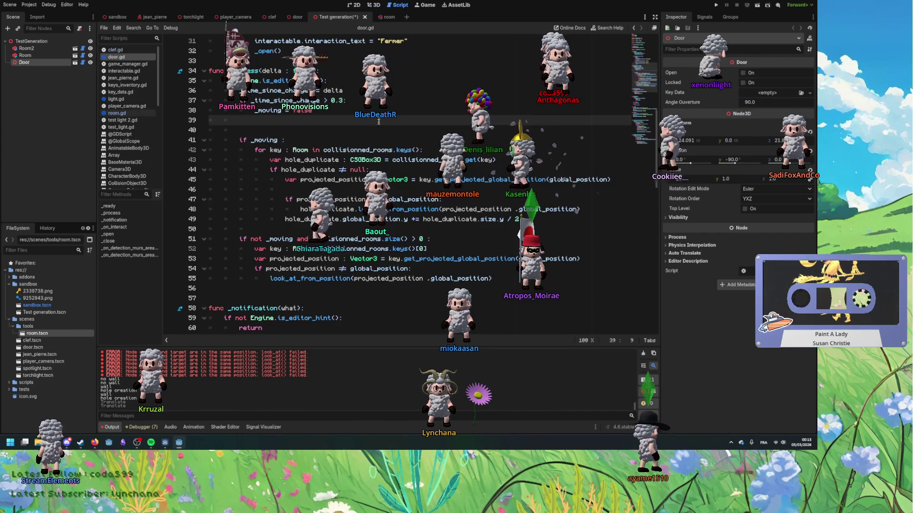
double_click(264, 140)
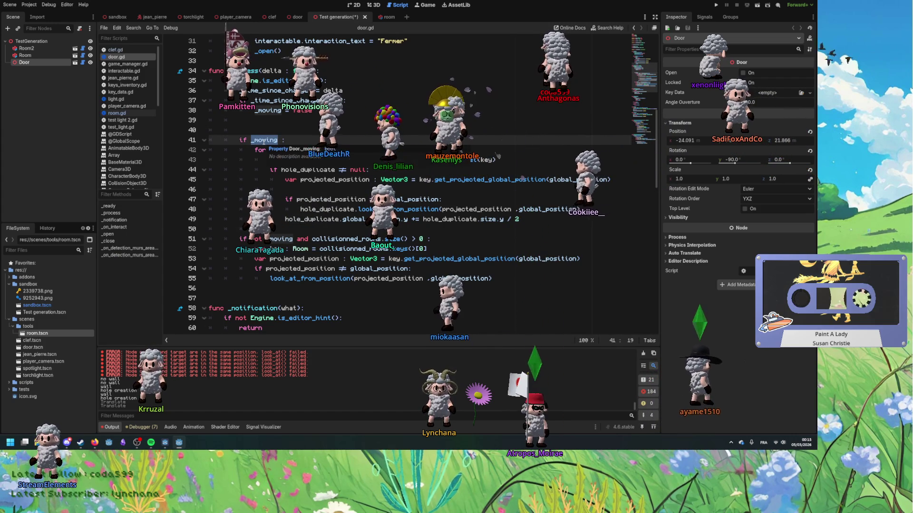
scroll(300, 288, "down", 2)
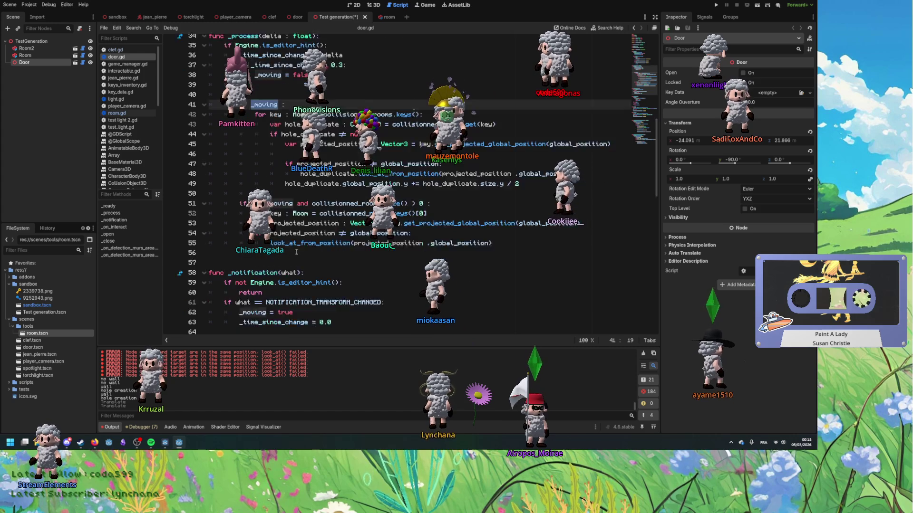
scroll(300, 289, "up", 1)
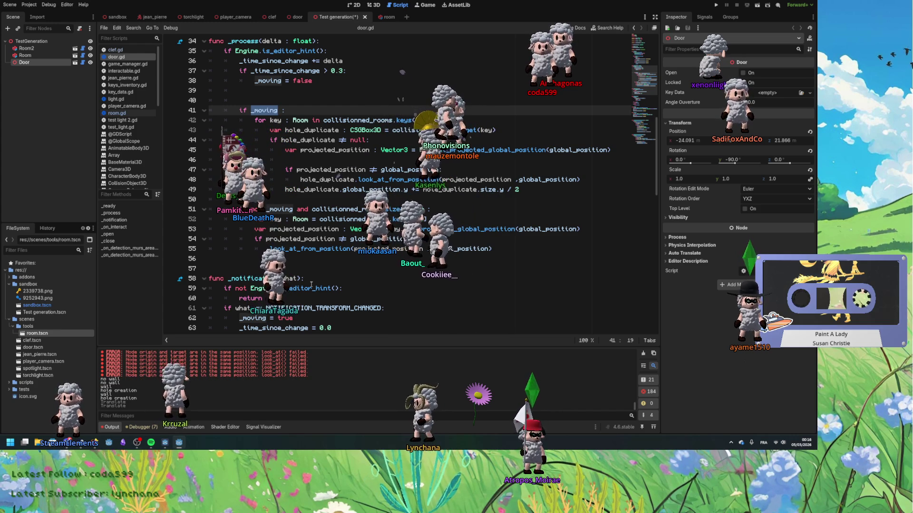
left_click(394, 308)
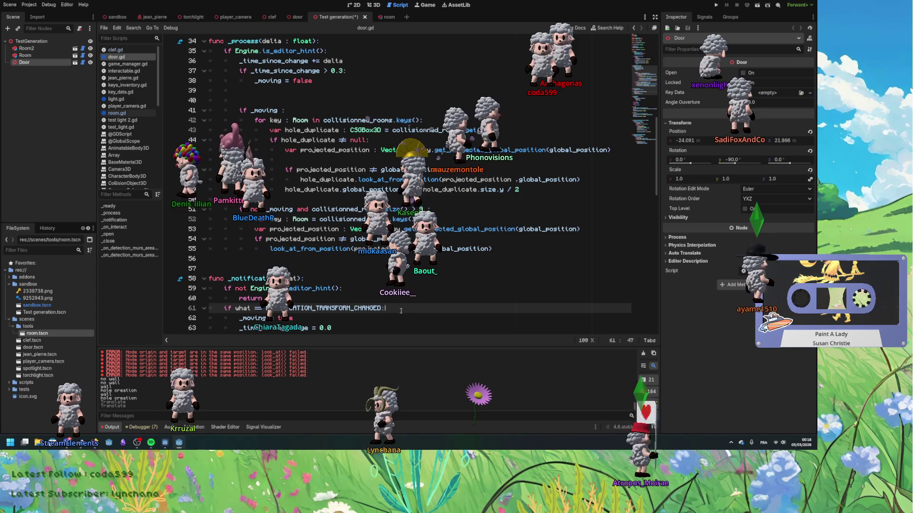
key("Return")
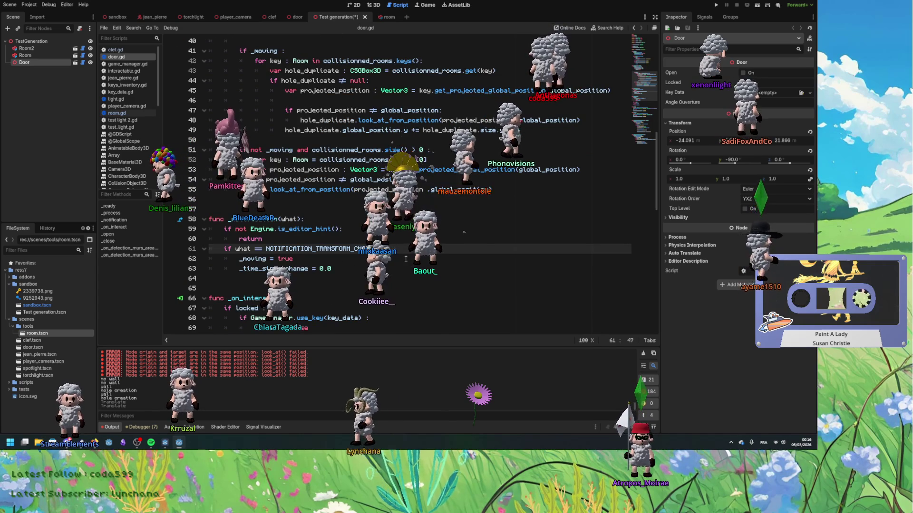
type("print('moced")
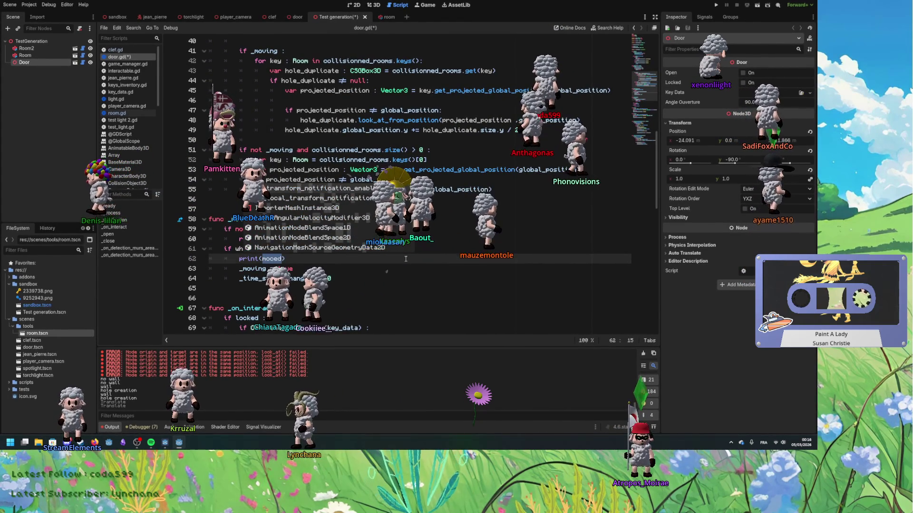
type("', door")
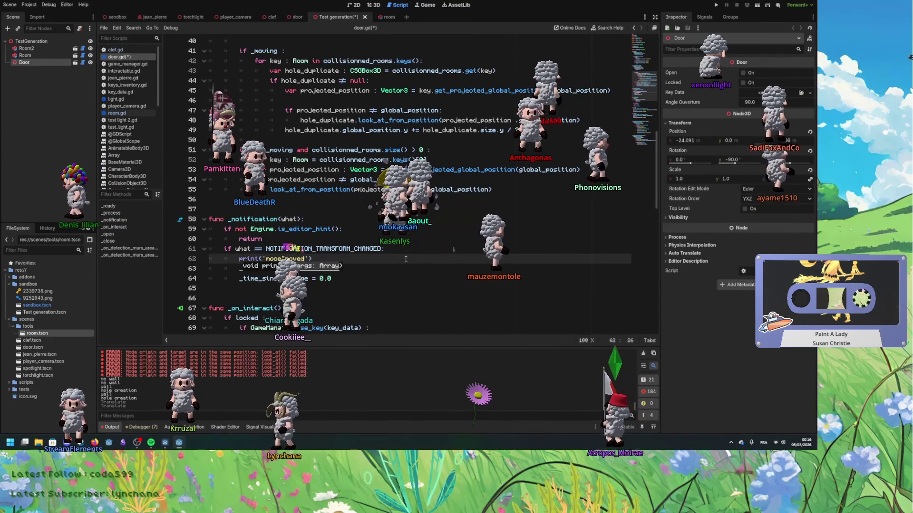
key("BackSpace")
key("BackSpace")
key("BackSpace")
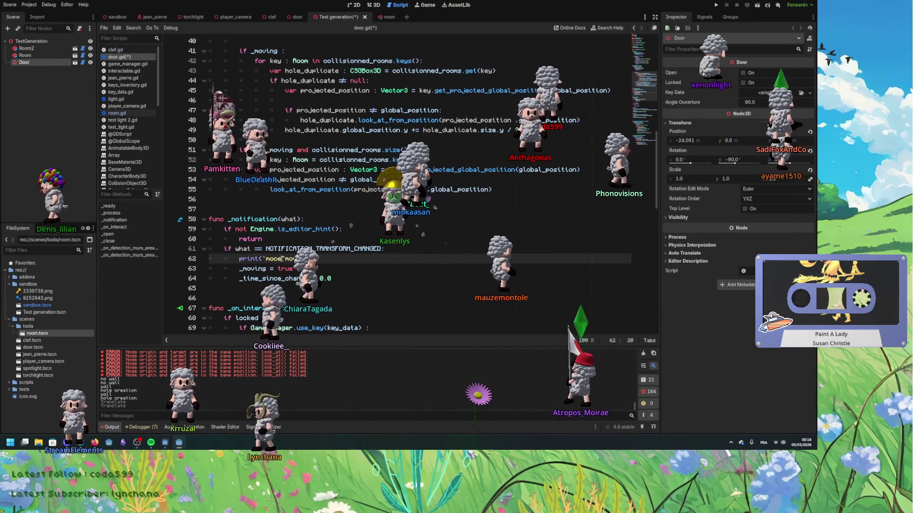
type("moved")
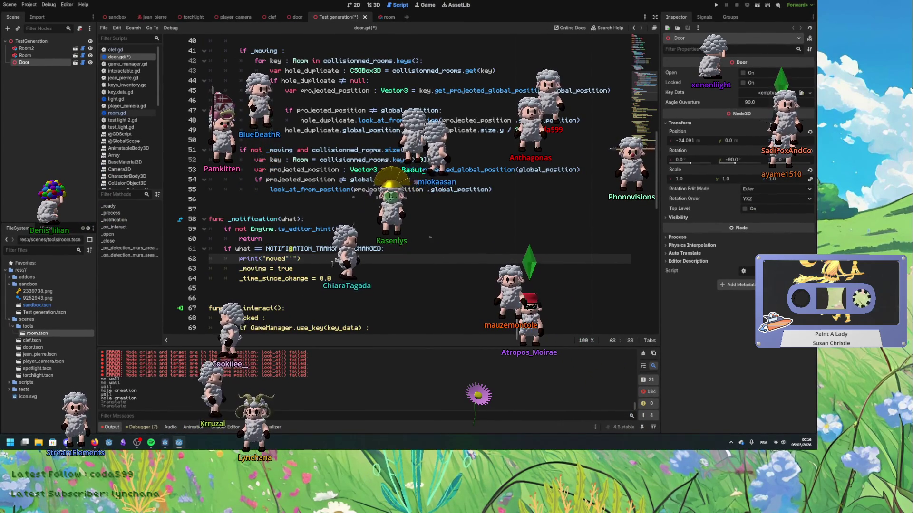
key("BackSpace")
key("BackSpace")
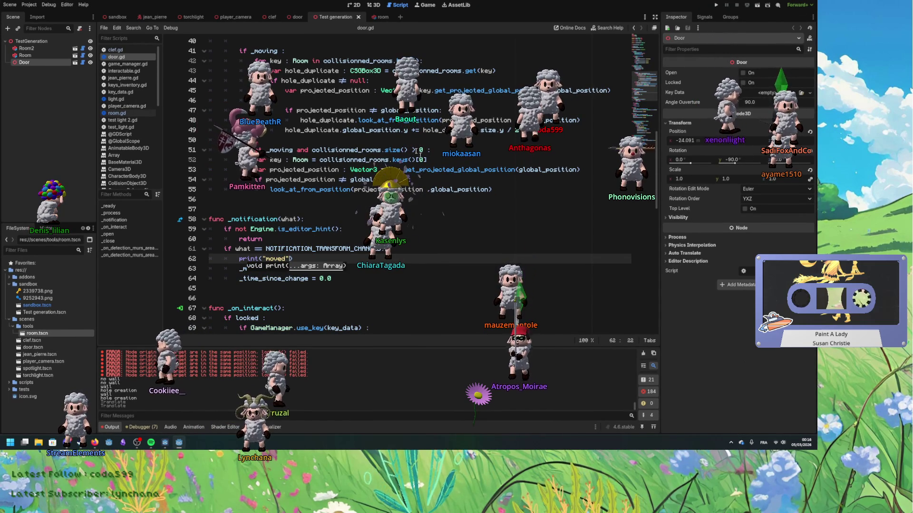
key("ctrl+F2")
mouse_move(377, 205)
left_mouse_down()
mouse_move(436, 209)
mouse_move(430, 238)
left_mouse_up()
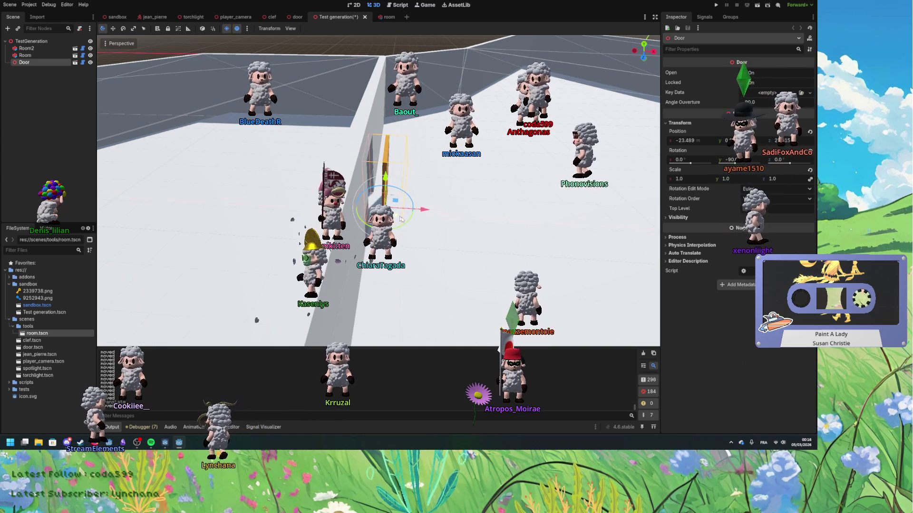
Move the door along the wall to about x -22.07, z 21.797, then return to door.gd.
key("g")
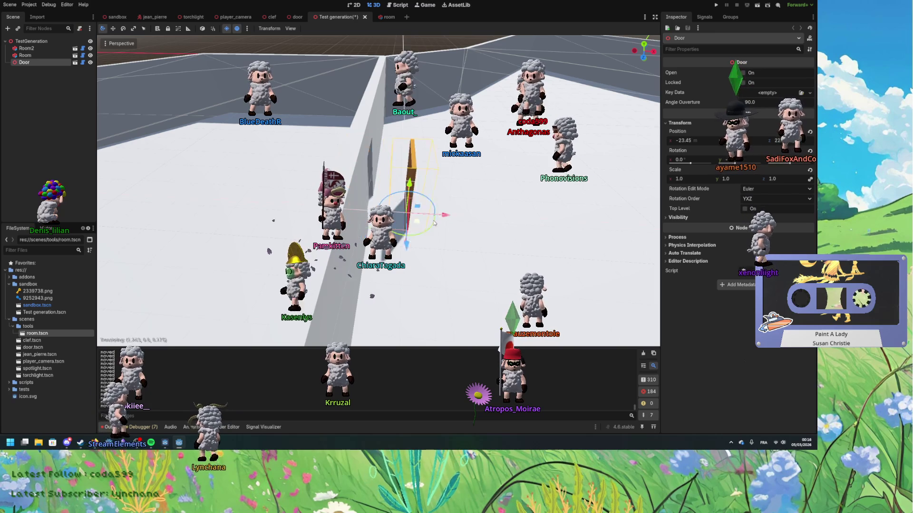
key("Escape")
left_click_drag(327, 218, 348, 219)
key("g")
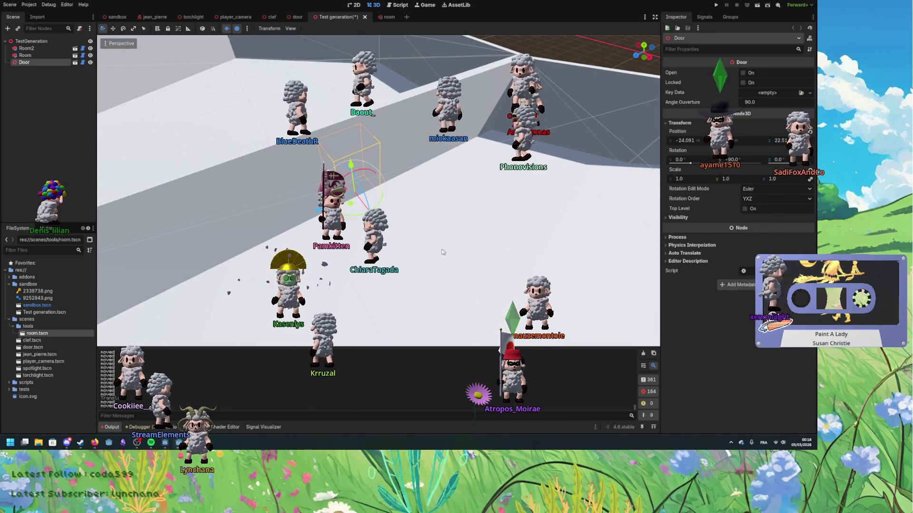
left_click(438, 262)
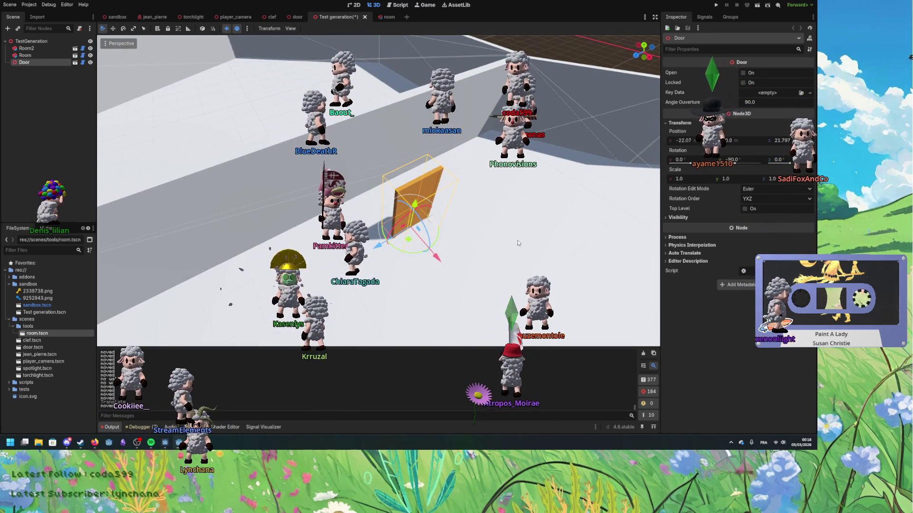
left_click(399, 5)
scroll(345, 252, "down", 3)
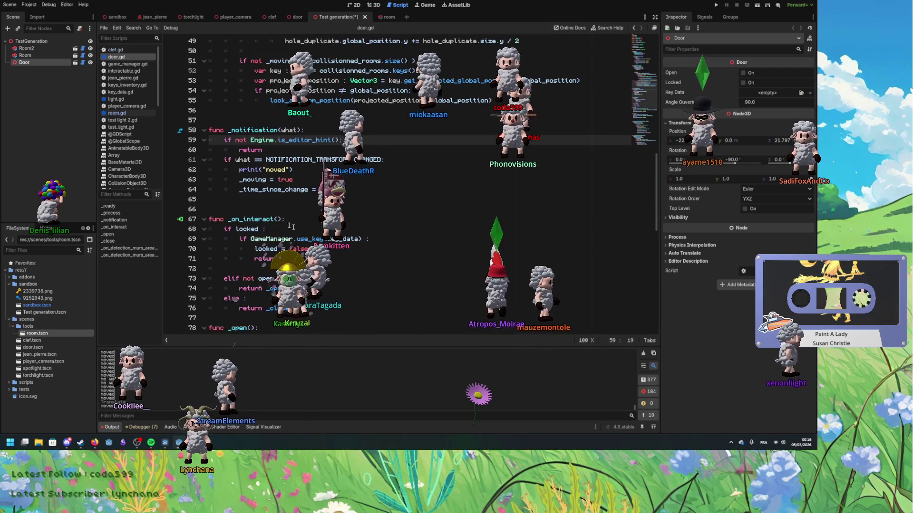
Insert set_notify_transform(false) after line 52 of the clip block.
scroll(338, 287, "up", 2)
scroll(335, 317, "up", 5)
scroll(362, 318, "up", 4)
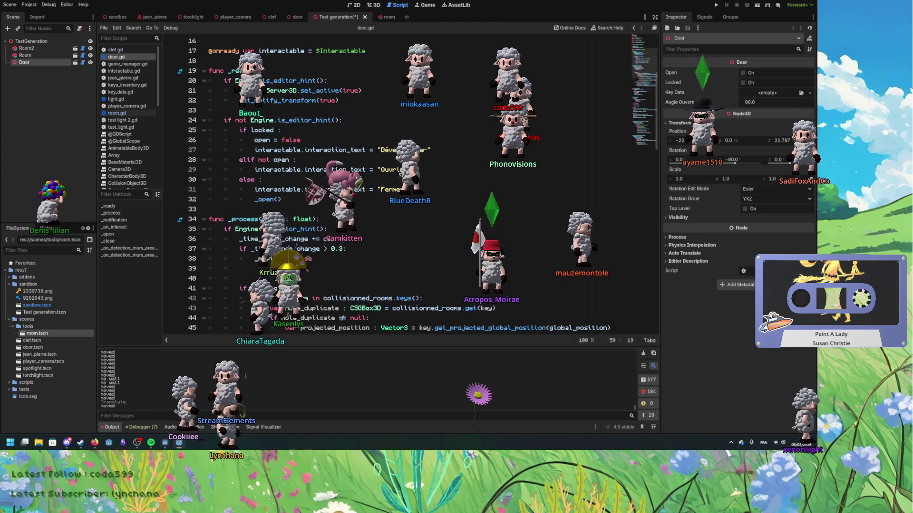
scroll(307, 117, "down", 1)
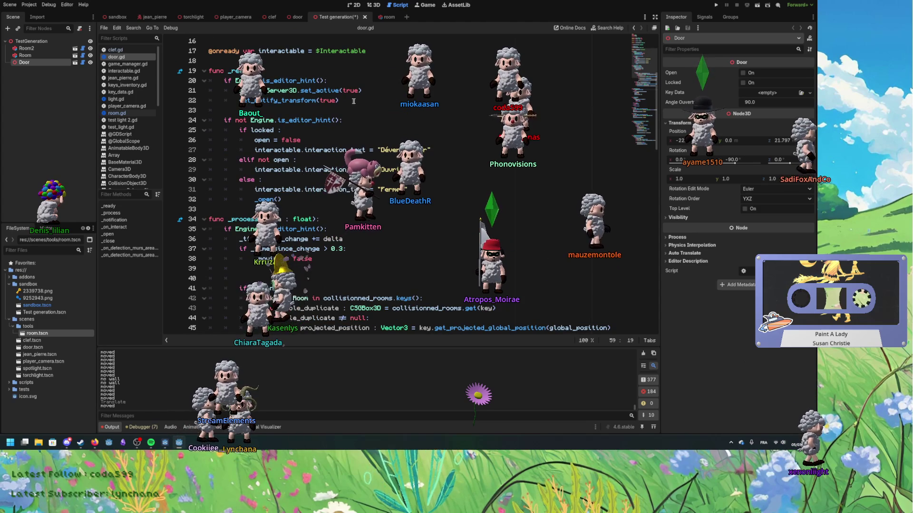
left_click_drag(339, 80, 364, 71)
scroll(363, 71, "down", 1)
scroll(364, 186, "down", 6)
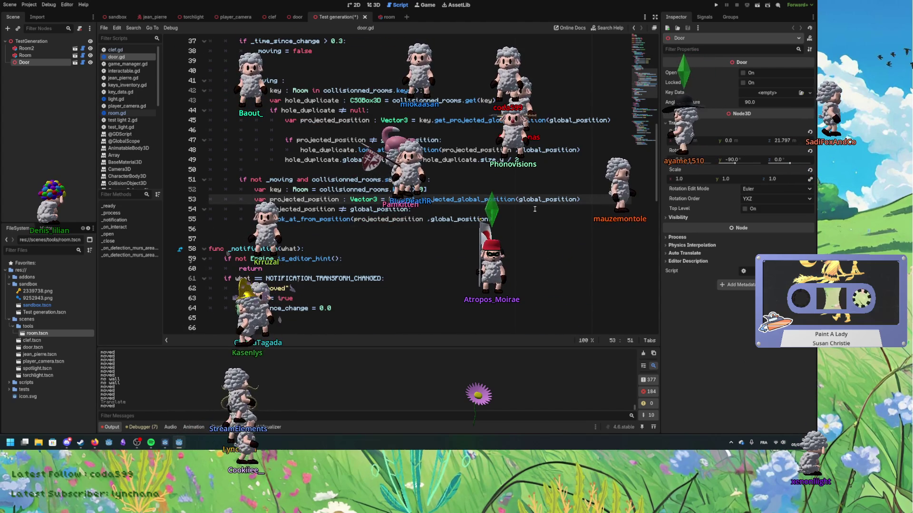
left_click(455, 188)
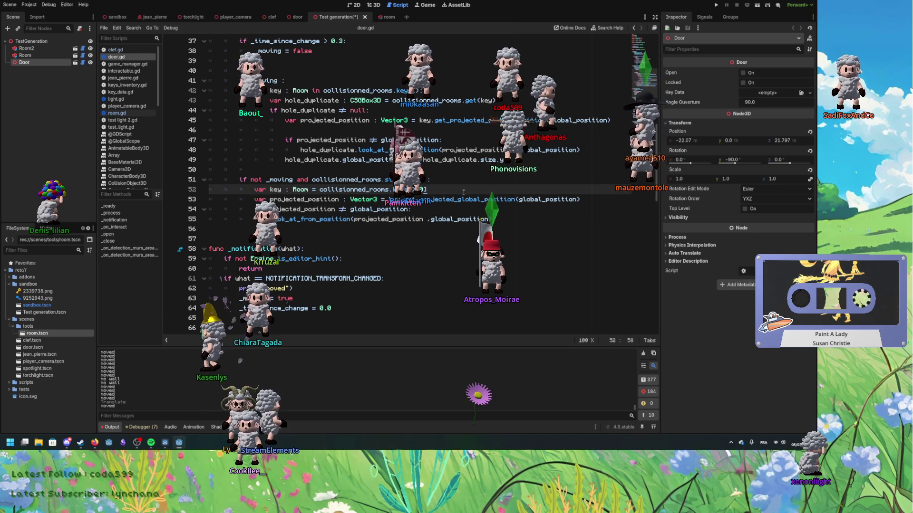
key("ctrl+v")
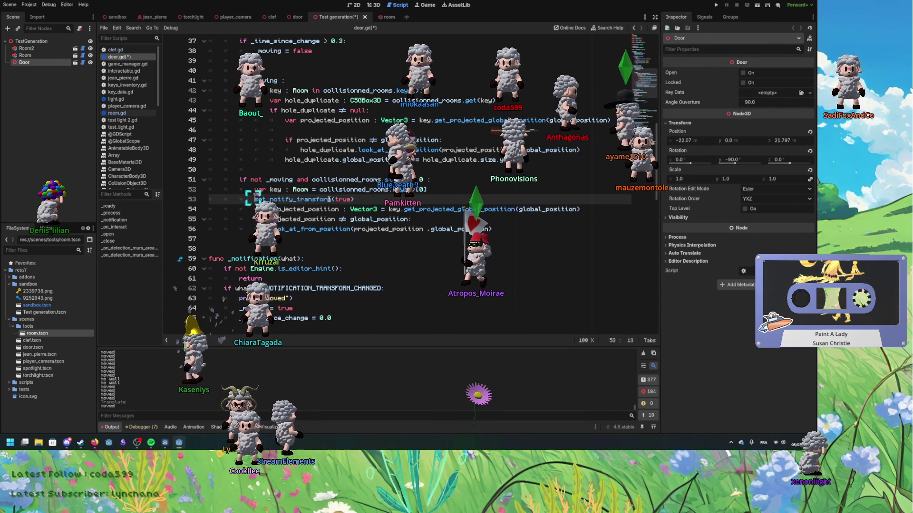
type("false")
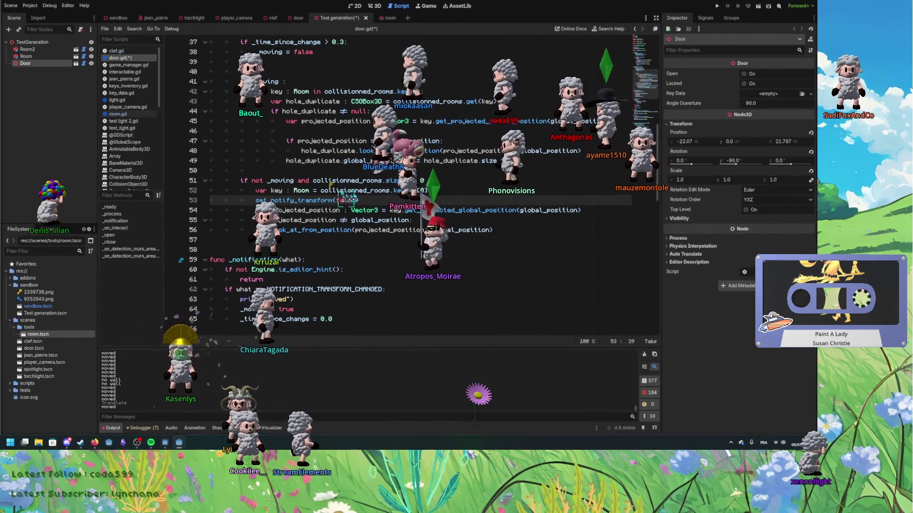
Add set_notify_transform(true) after the projected_position line and remove the blank line.
left_click(586, 211)
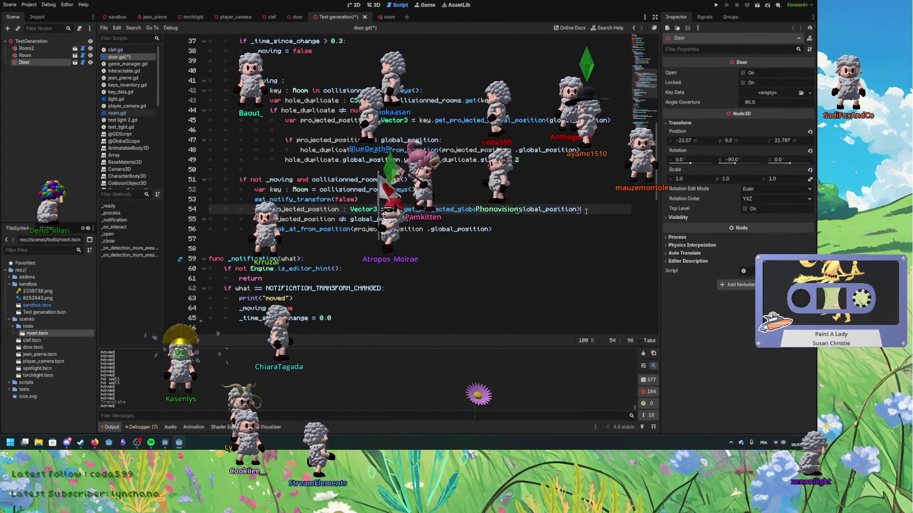
key("Return")
type("set_notify_transform(false)")
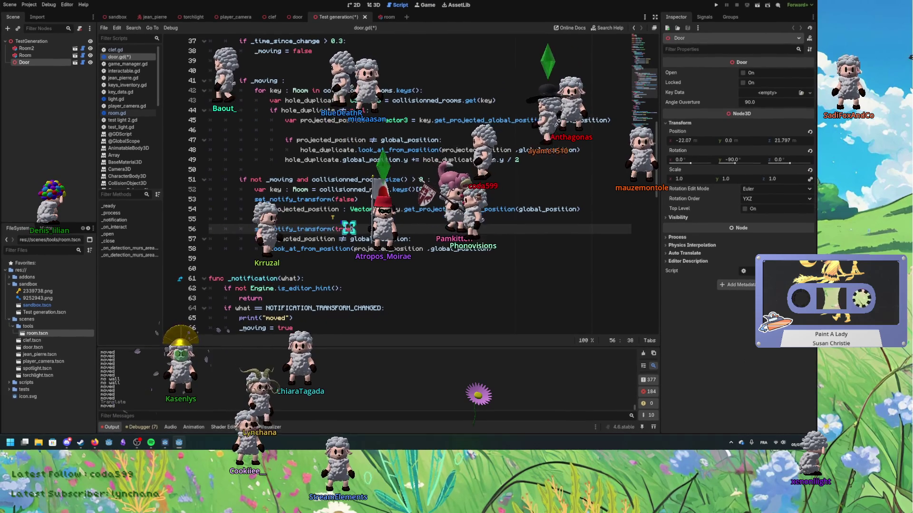
type("true")
key("Up")
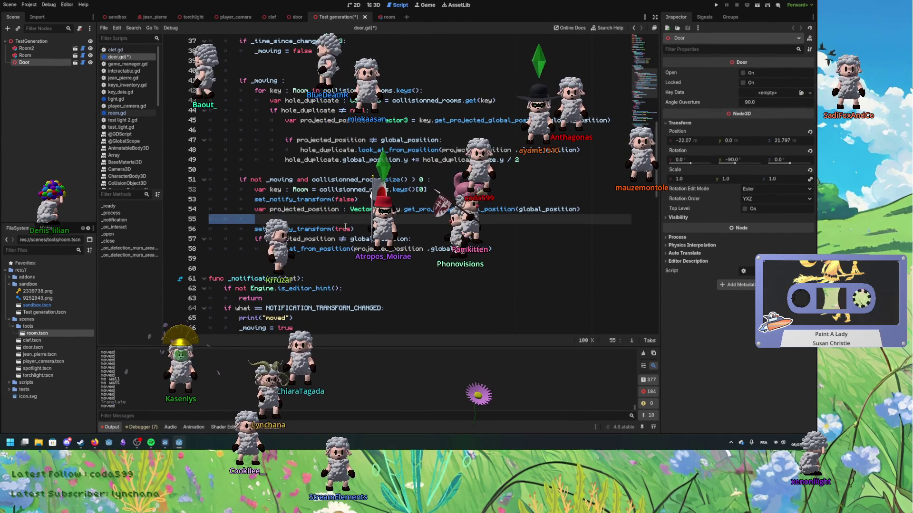
key("BackSpace")
key("BackSpace")
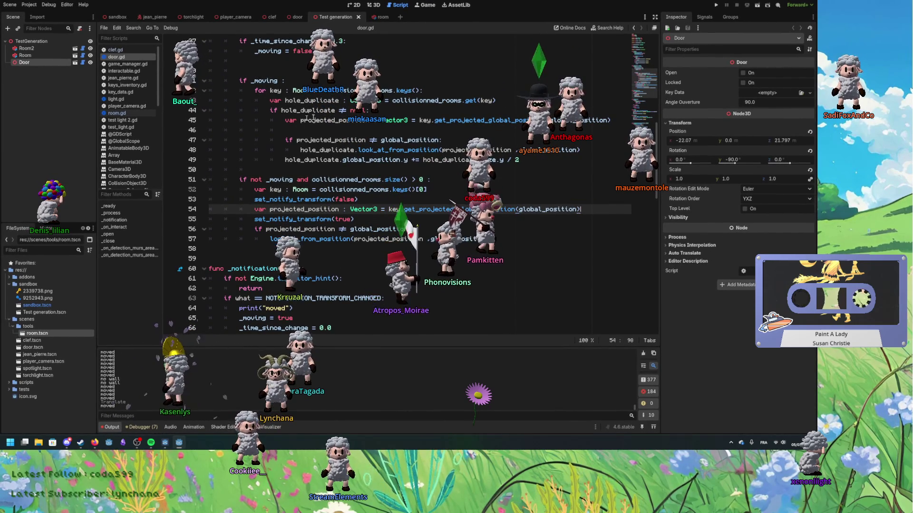
left_click(375, 5)
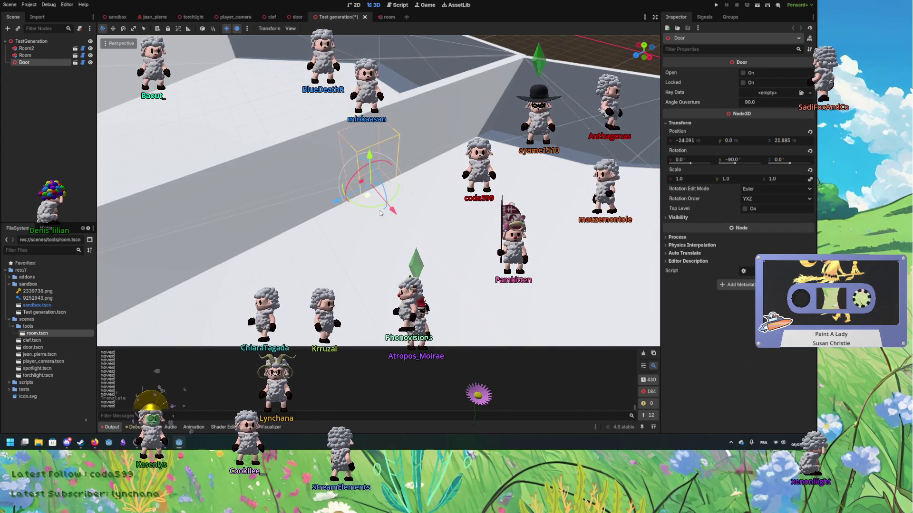
Insert 'await get_tree().process_frame' right after set_notify_transform(false) in door.gd.
left_click_drag(371, 203, 452, 268)
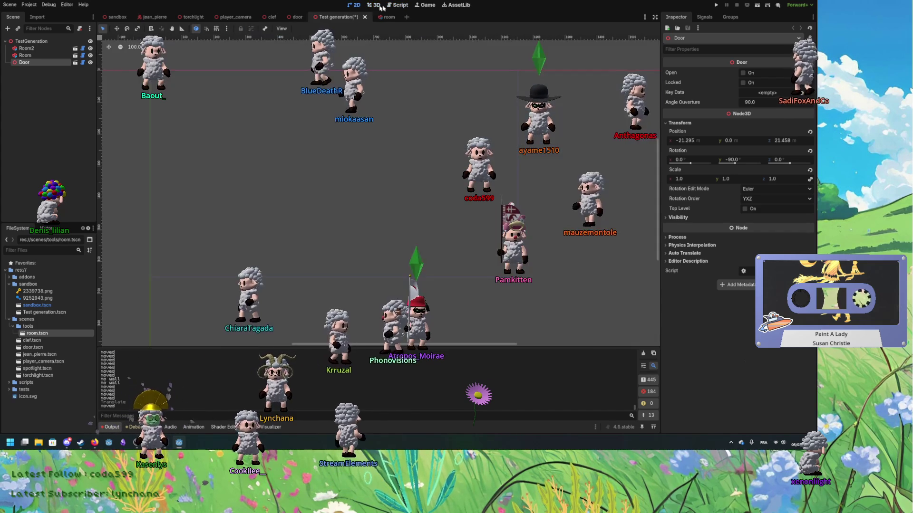
left_click(393, 7)
left_click(391, 218)
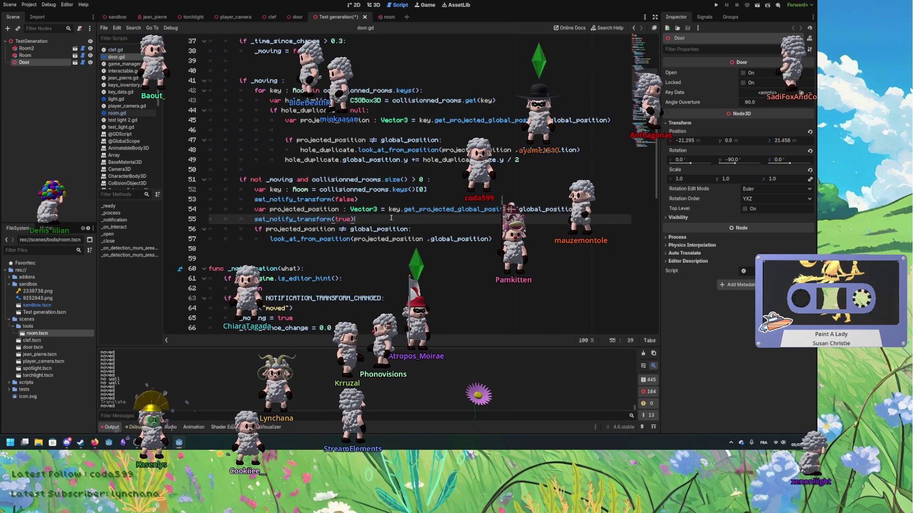
left_click(414, 202)
key("Return")
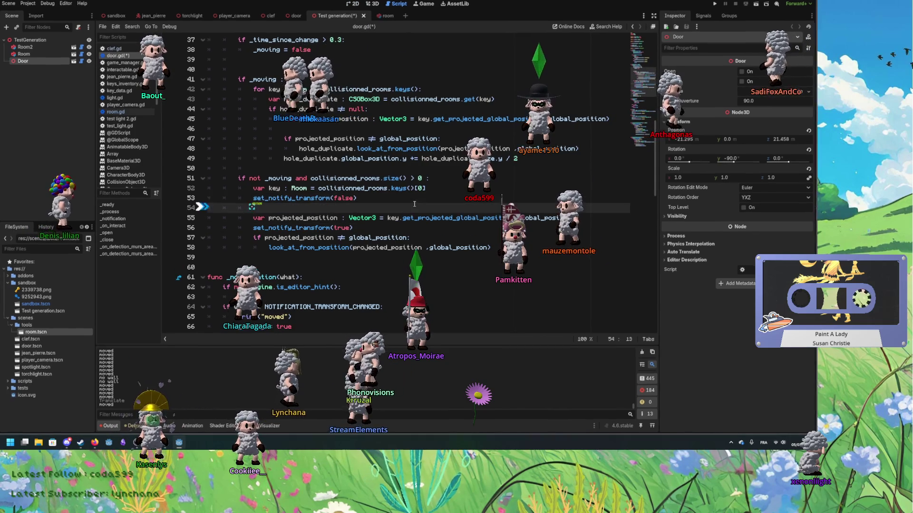
type("proce")
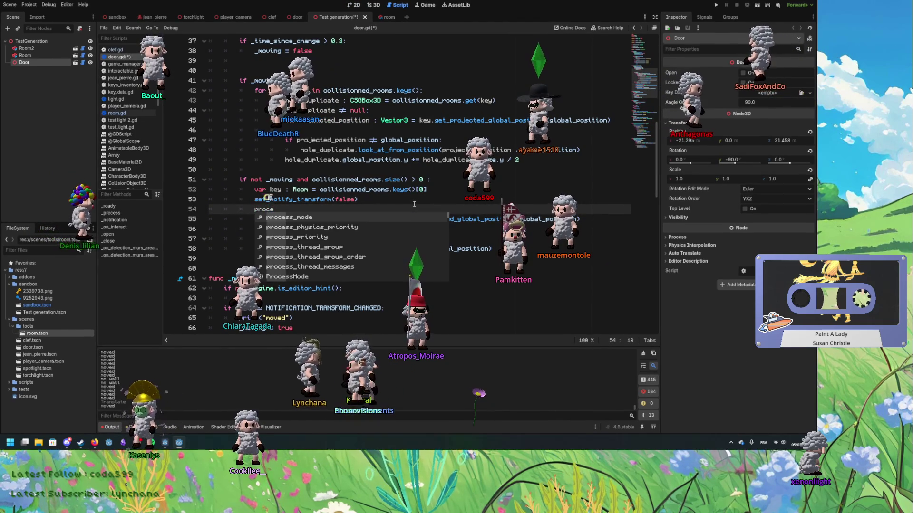
key("BackSpace")
key("BackSpace")
key("BackSpace")
type("awai")
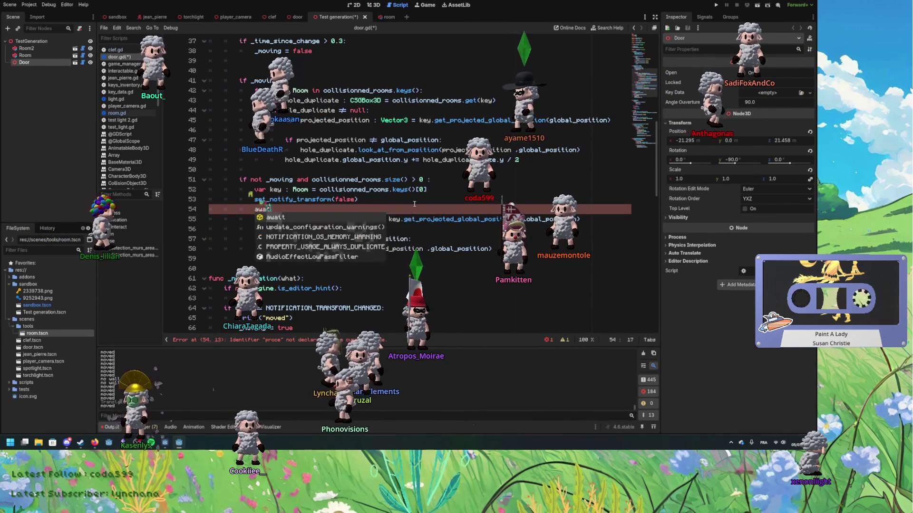
type("t G")
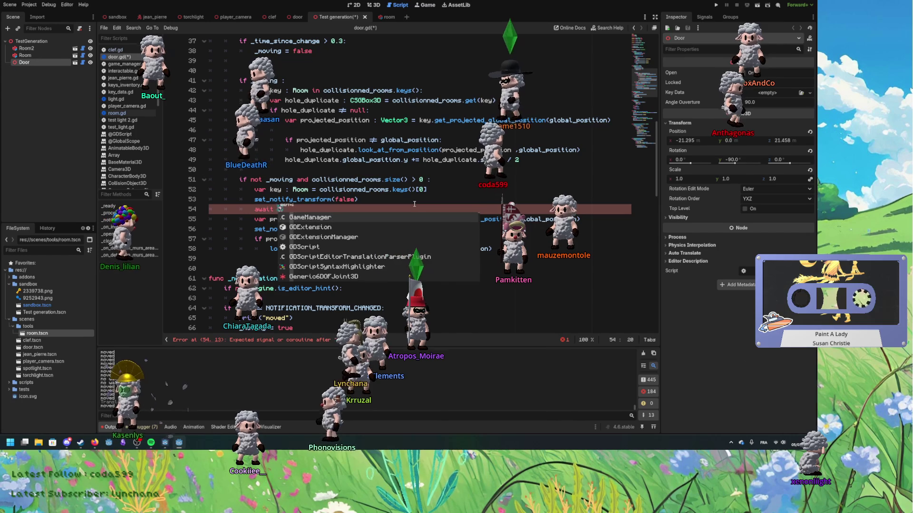
key("BackSpace")
type("get")
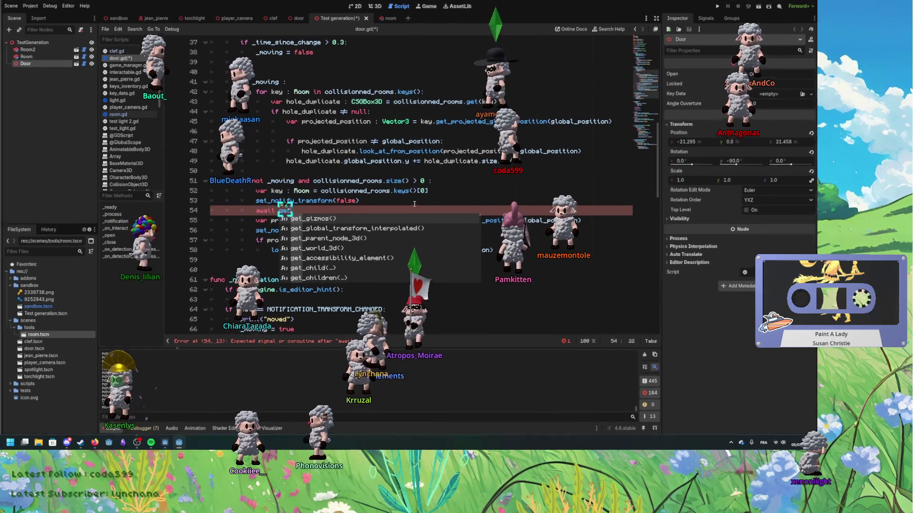
type("_tree().pr")
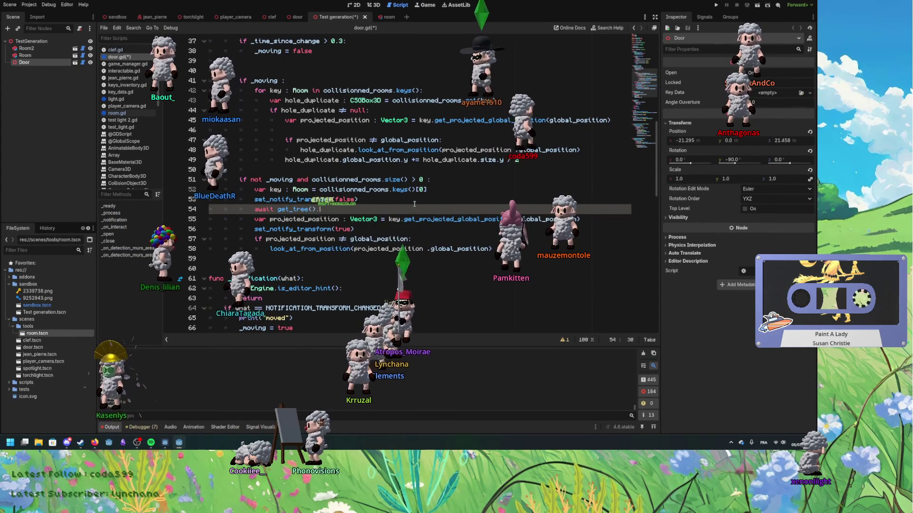
key("Return")
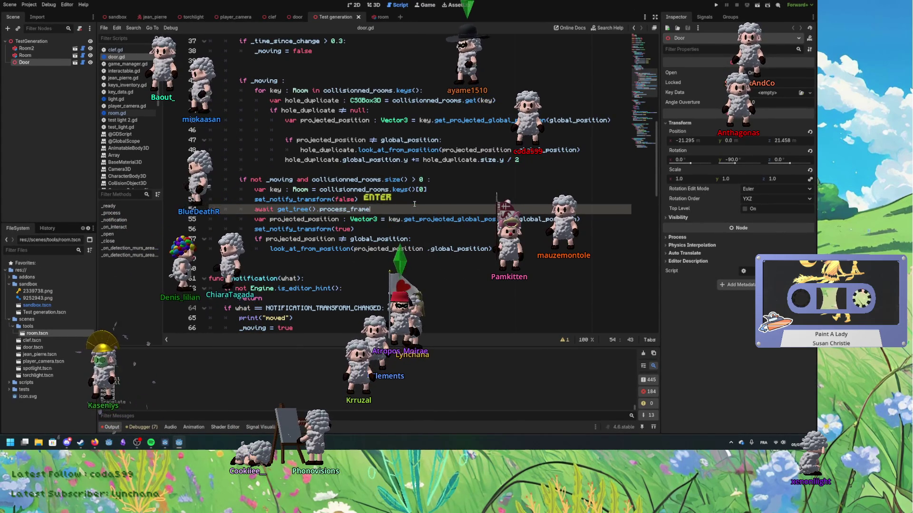
left_click(377, 6)
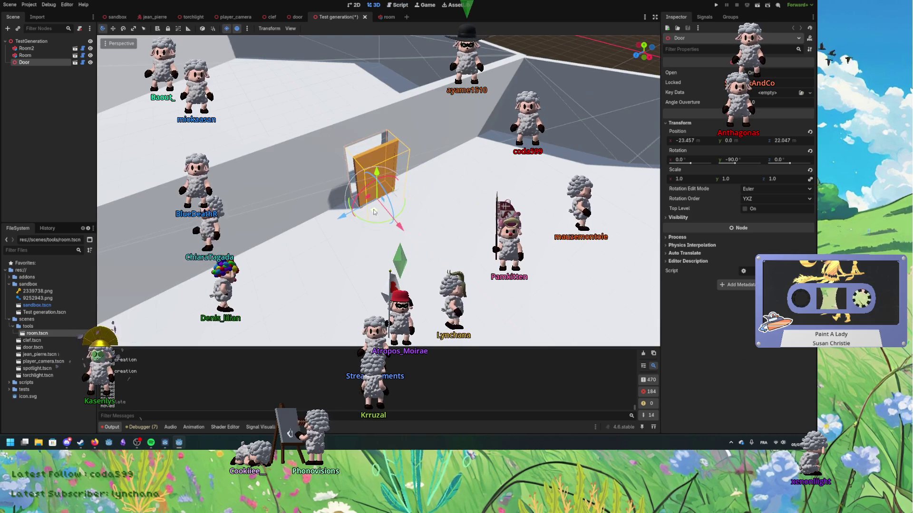
Save and reload the Test generation scene, dragging the Door before and after to test carving.
left_click_drag(366, 202, 389, 217)
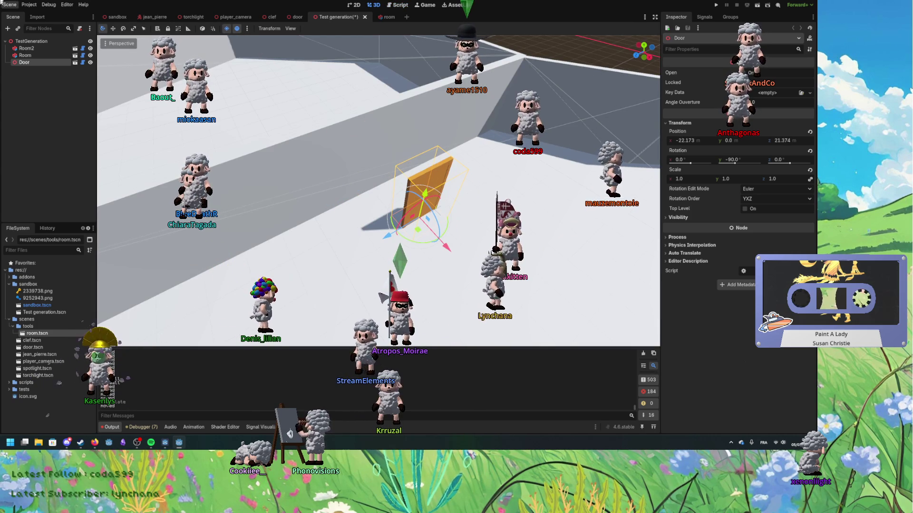
left_click(10, 4)
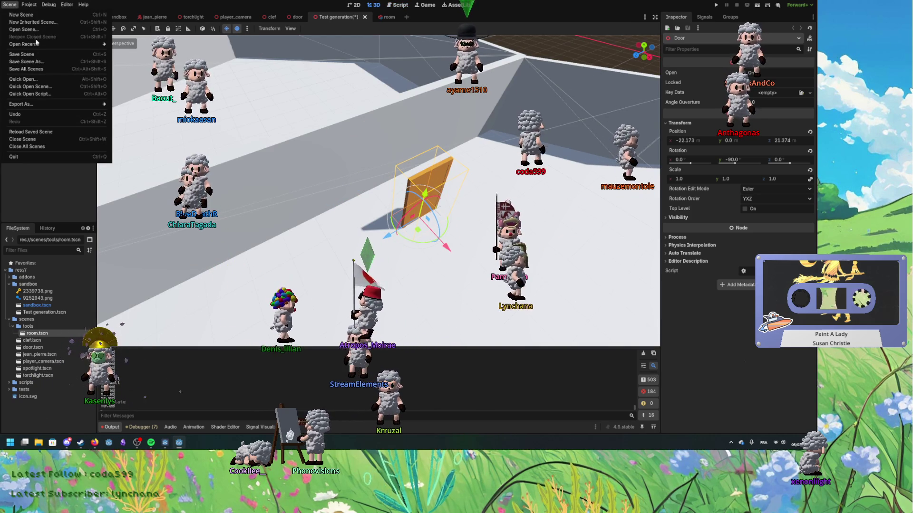
left_click(31, 131)
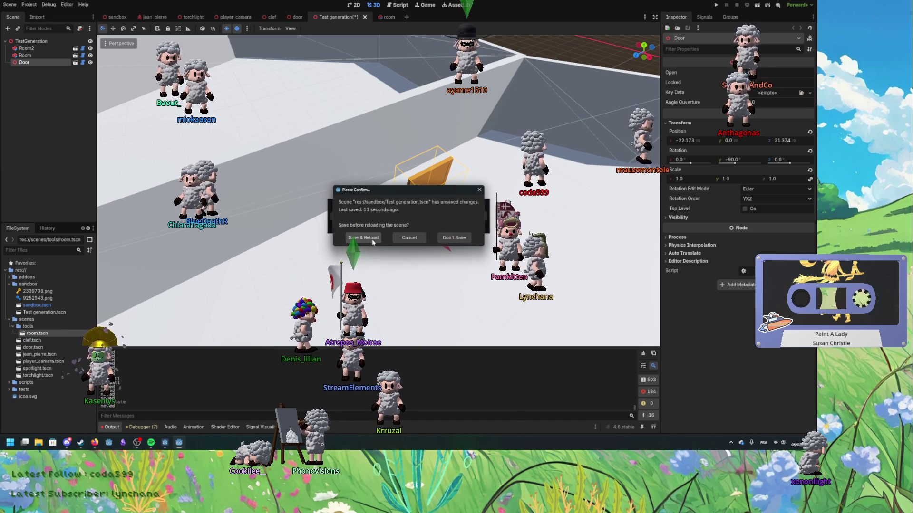
left_click(373, 242)
mouse_move(418, 233)
left_mouse_down()
mouse_move(378, 202)
mouse_move(366, 213)
left_mouse_up()
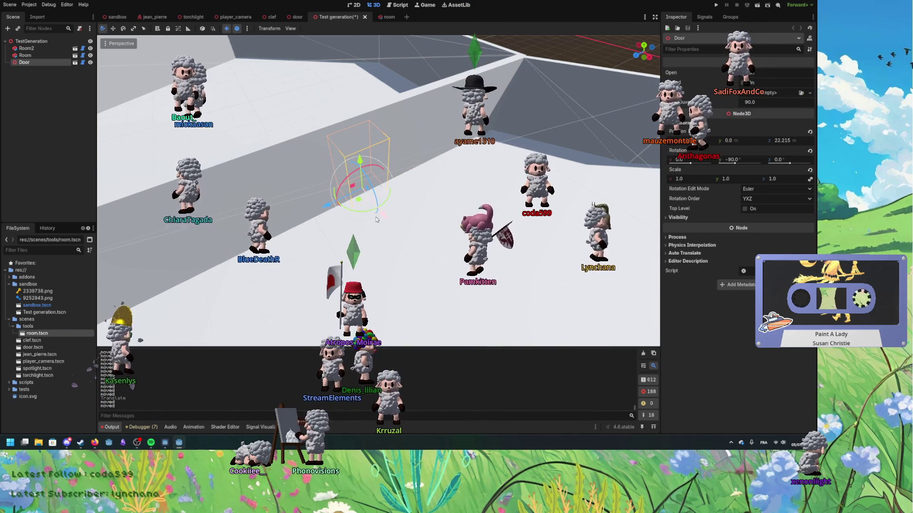
left_click(398, 6)
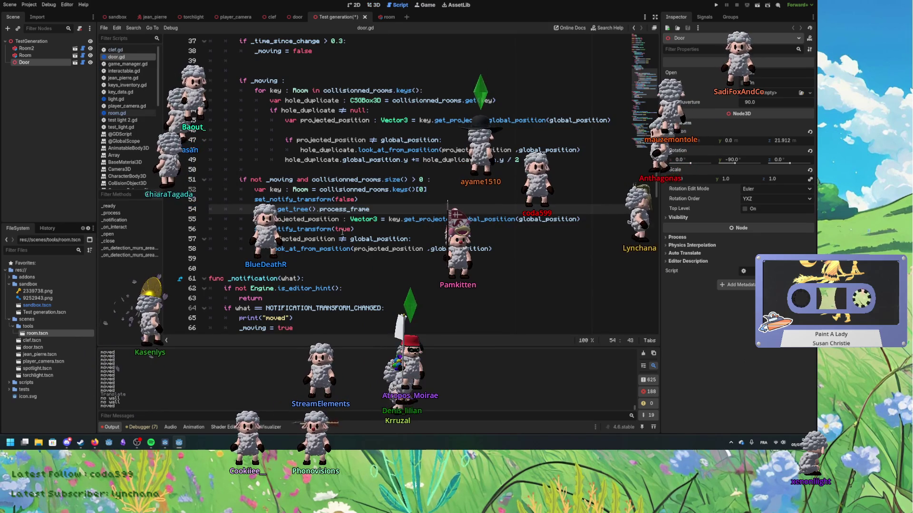
Duplicate the await get_tree().process_frame line after line 55 in door.gd, save, and return to 3D.
double_click(344, 199)
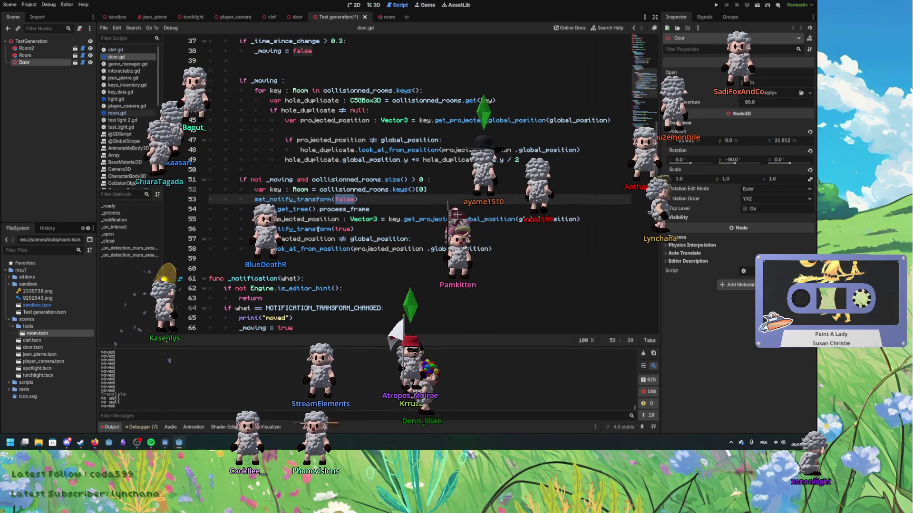
left_click_drag(375, 199, 417, 212)
key("ctrl+c")
left_click(582, 219)
key("ctrl+v")
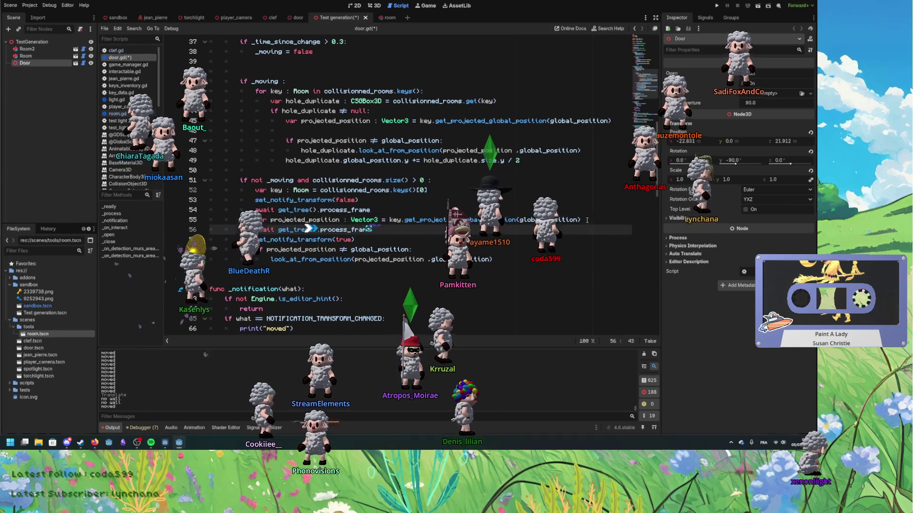
key("ctrl+s")
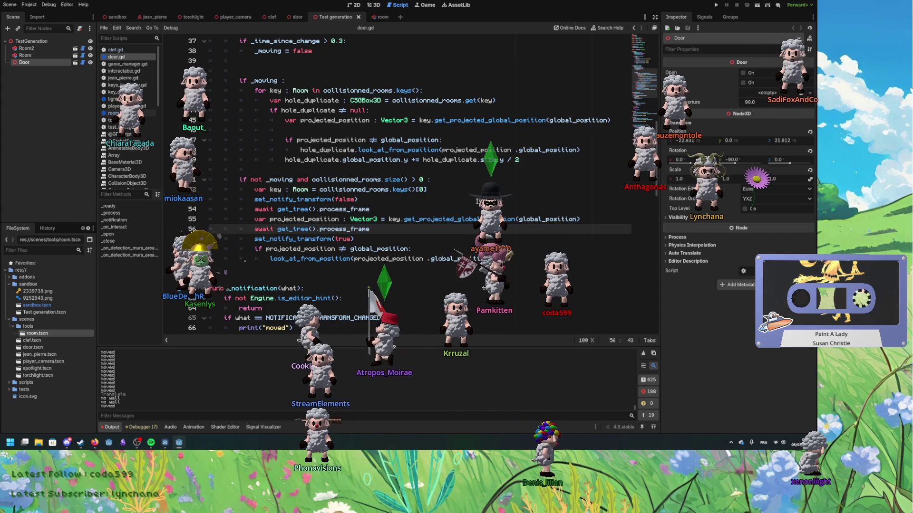
left_click(373, 5)
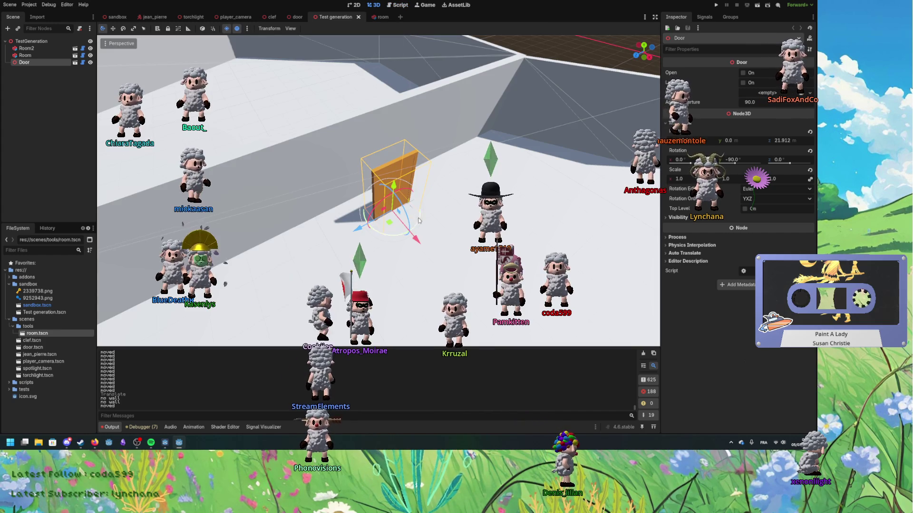
Drag the Door into the wall and back out, checking hole_creation output, then reopen door.gd.
left_click_drag(389, 222, 412, 223)
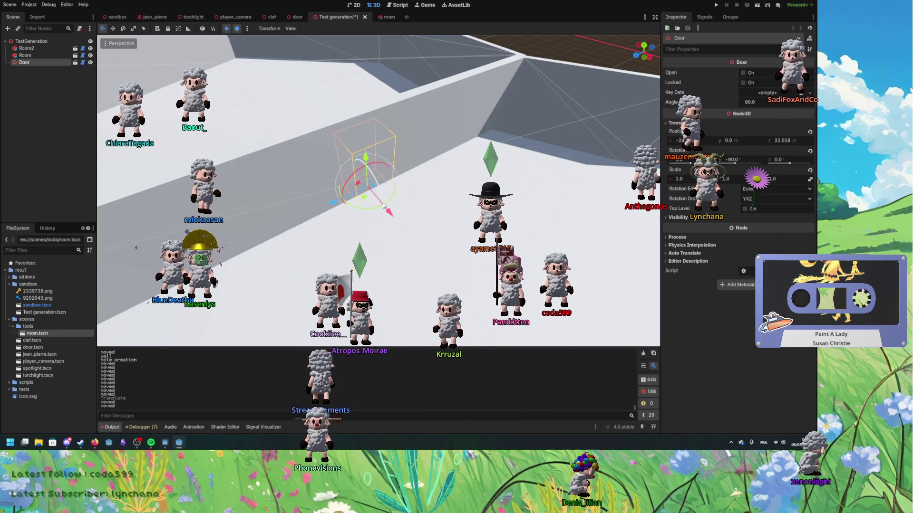
mouse_move(365, 200)
left_mouse_down()
mouse_move(354, 203)
mouse_move(457, 228)
left_mouse_up()
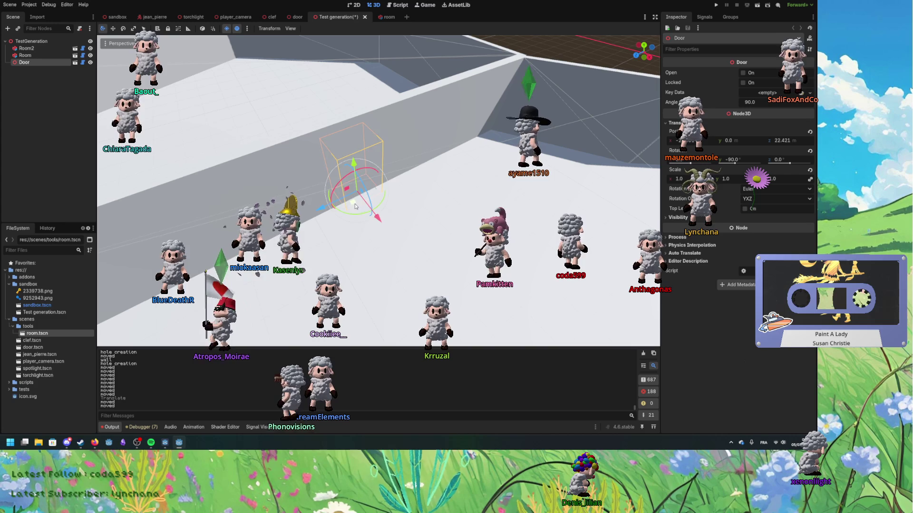
left_click_drag(371, 210, 442, 242)
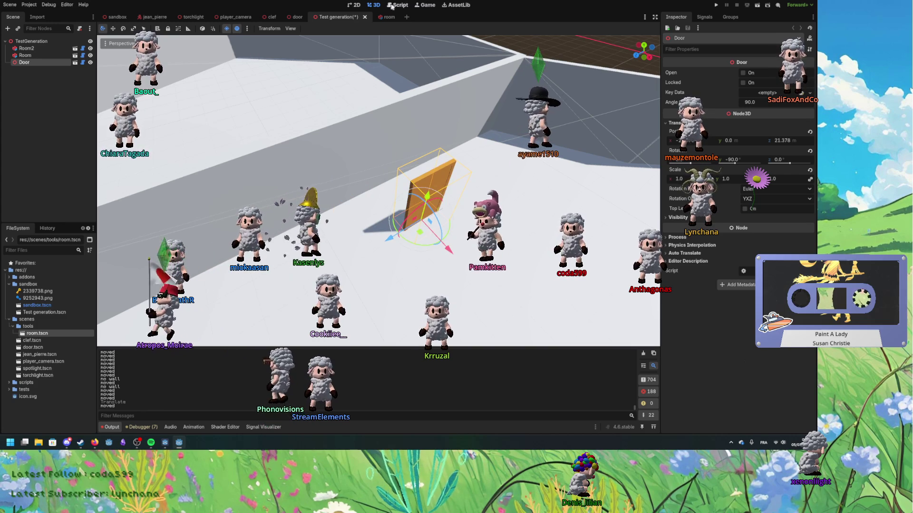
left_click(399, 7)
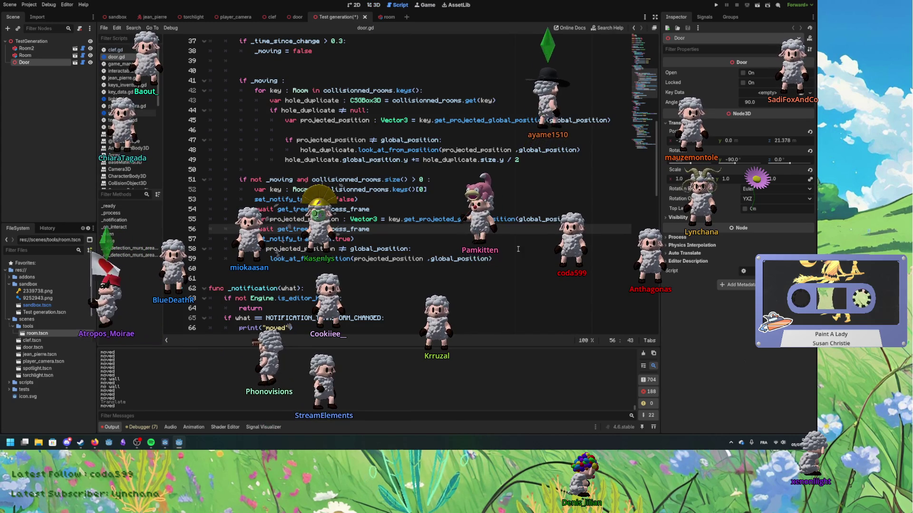
Delete the second frame wait, the set_notify_transform(false)/await lines, and set_notify_transform(true).
left_click(591, 221, "shift")
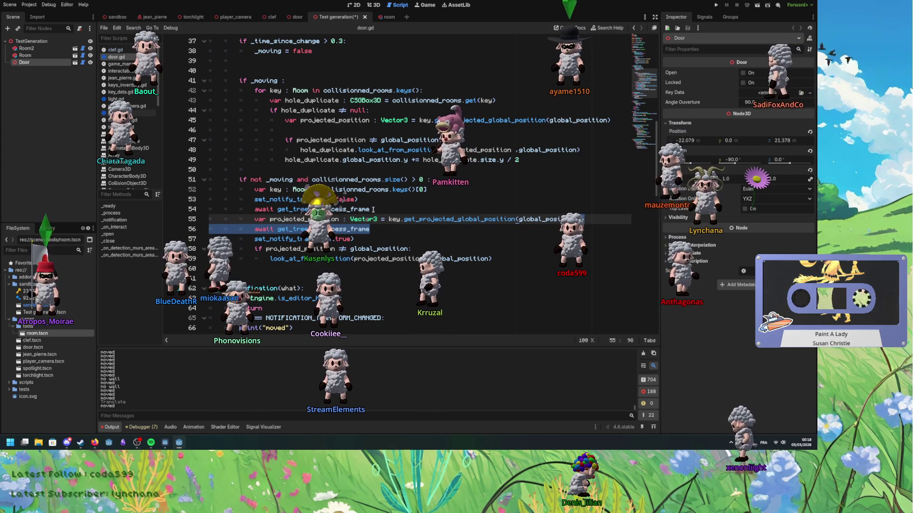
key("Delete")
left_click_drag(382, 209, 380, 201)
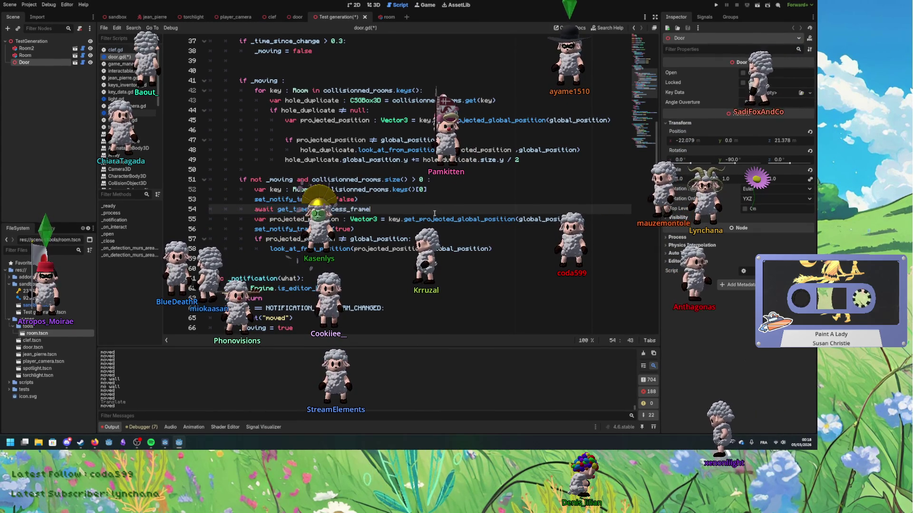
key("ctrl+shift+k")
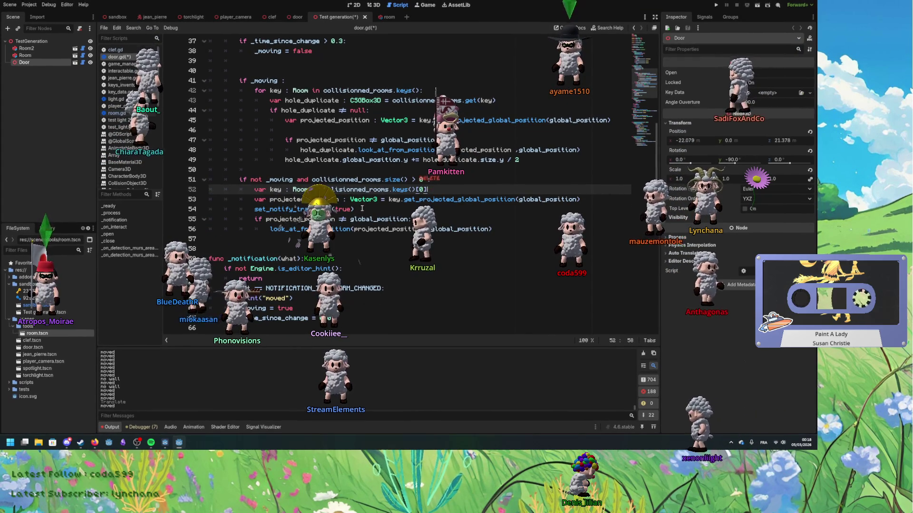
left_click_drag(354, 210, 209, 212)
key("BackSpace")
key("BackSpace")
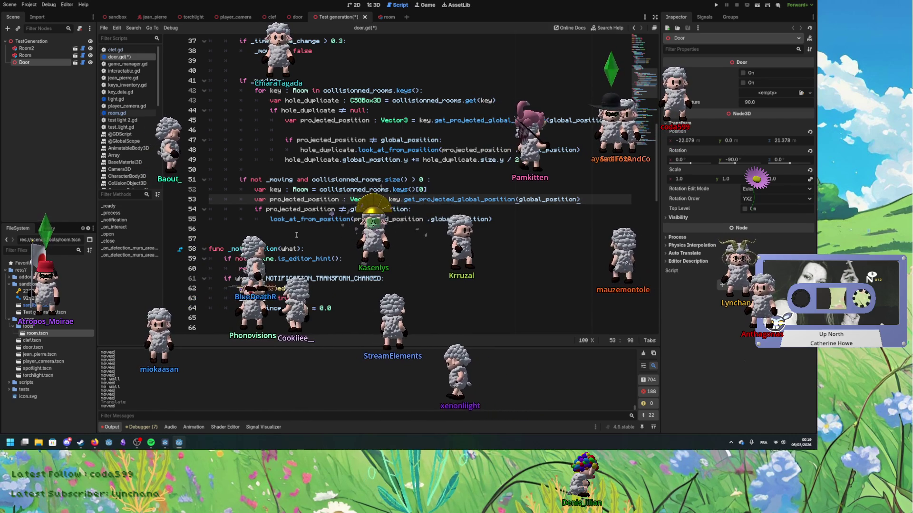
Look up the help for the _notification function.
double_click(245, 249)
left_click(263, 249)
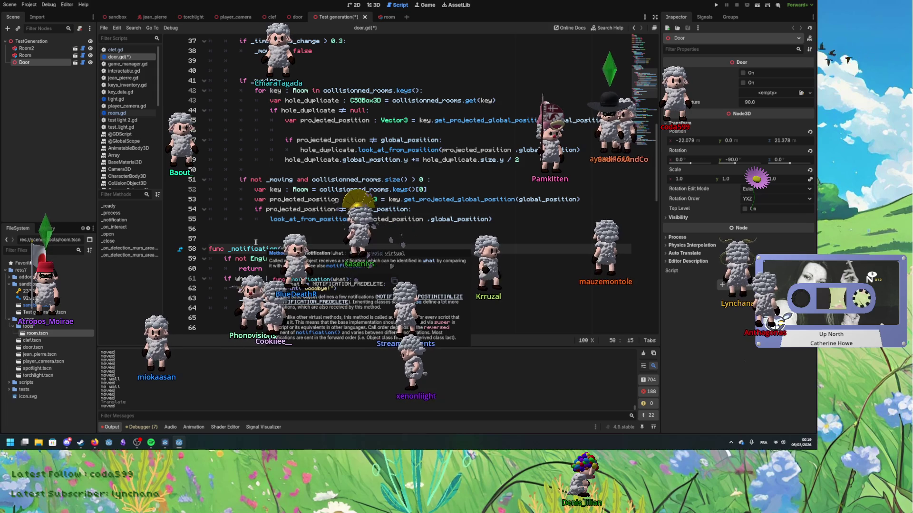
scroll(242, 219, "up", 1)
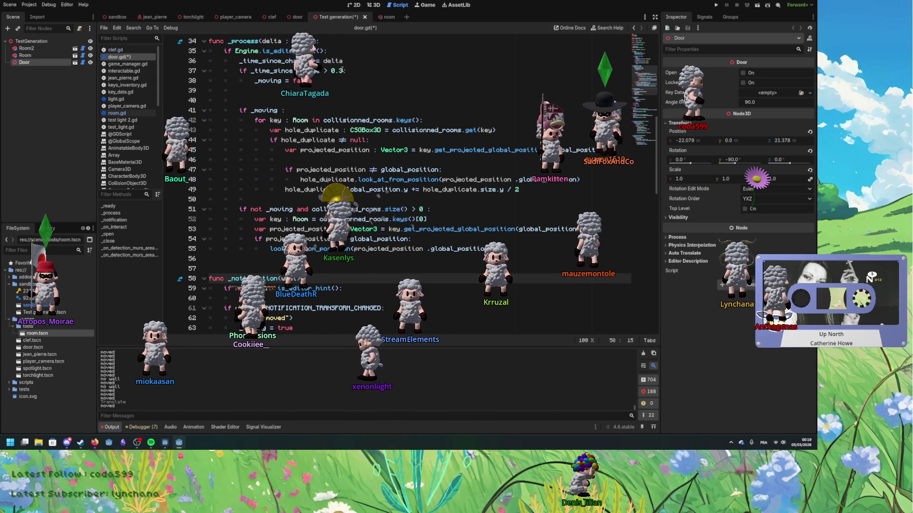
left_click(331, 81)
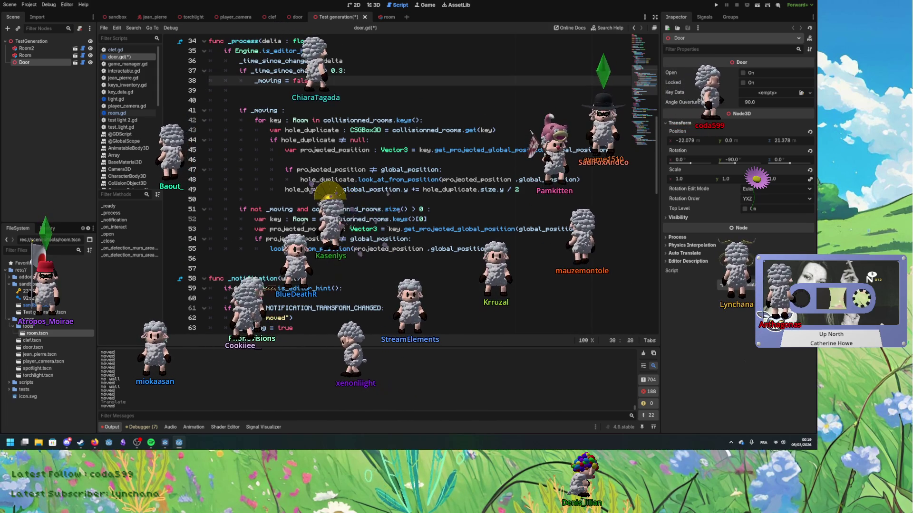
double_click(262, 82)
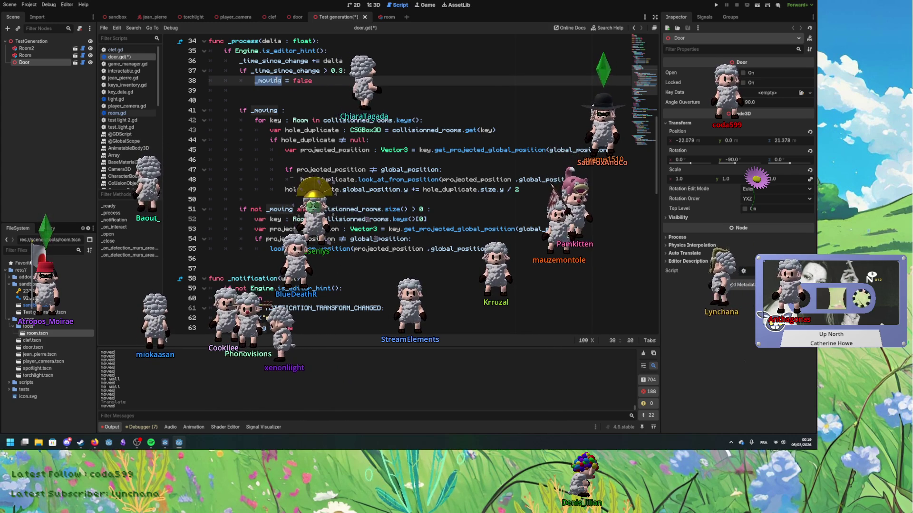
double_click(261, 110)
mouse_move(309, 121)
left_mouse_down()
mouse_move(475, 125)
mouse_move(541, 203)
mouse_move(542, 190)
left_mouse_up()
left_click(542, 190)
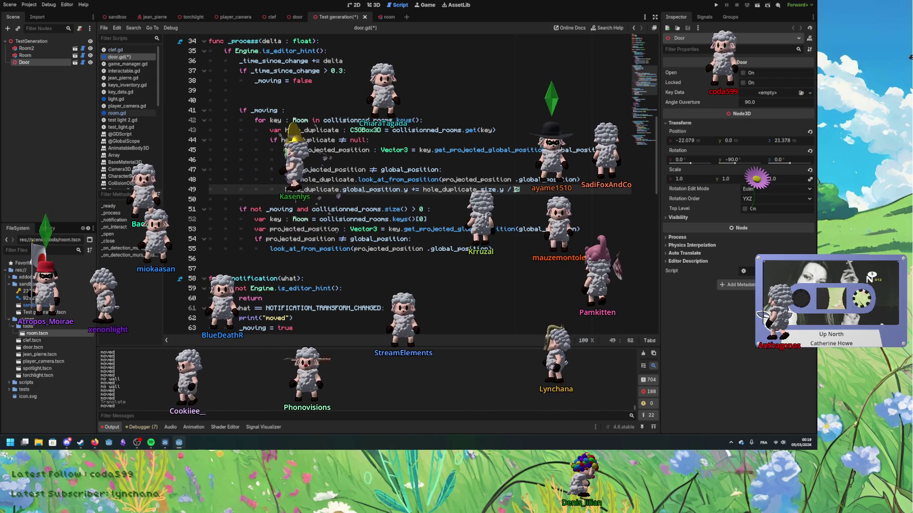
mouse_move(498, 186)
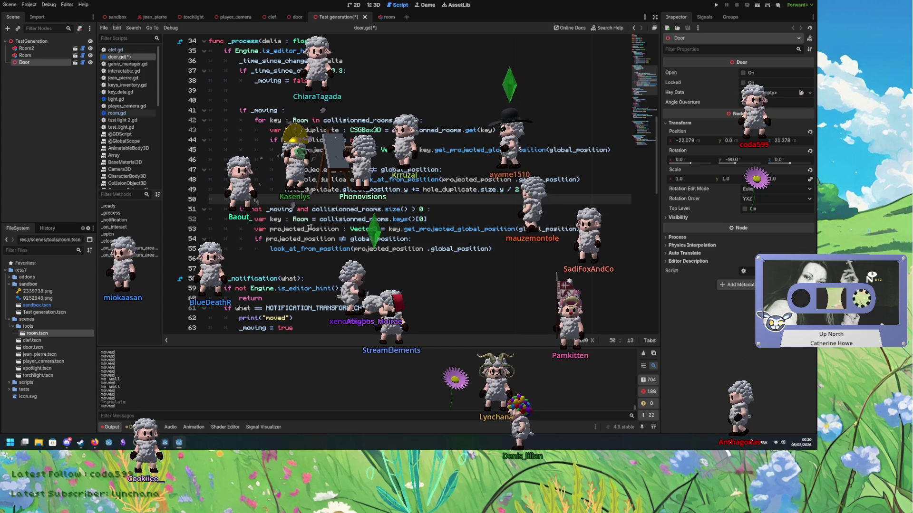
Review the look_at_from_position and global_position calls on lines 48 and 55.
left_click(404, 169)
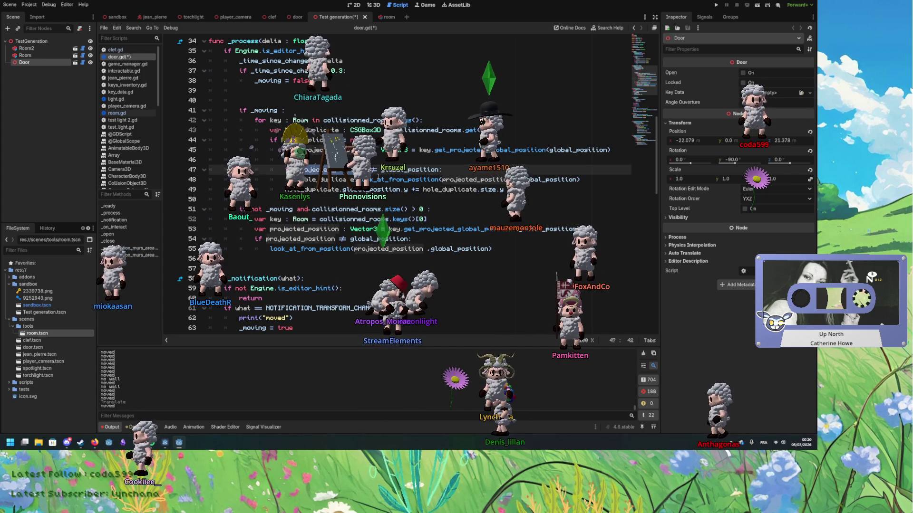
double_click(378, 179)
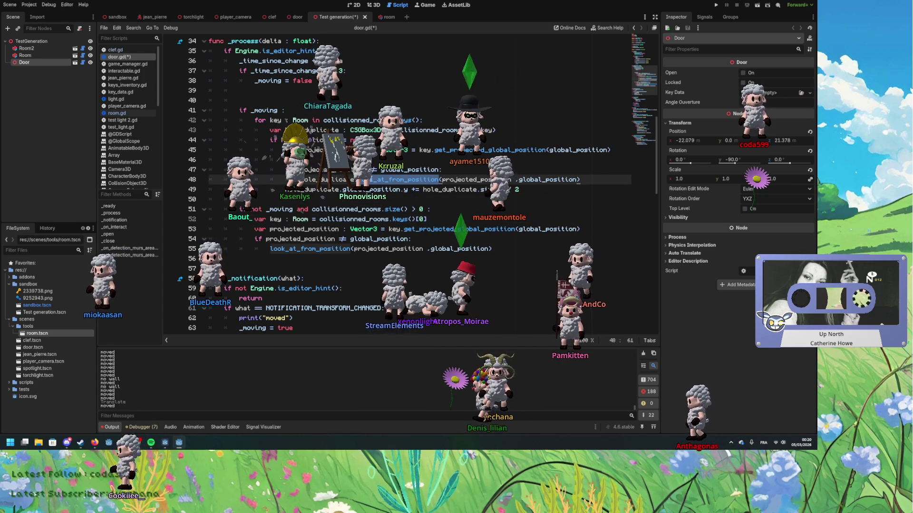
double_click(324, 249)
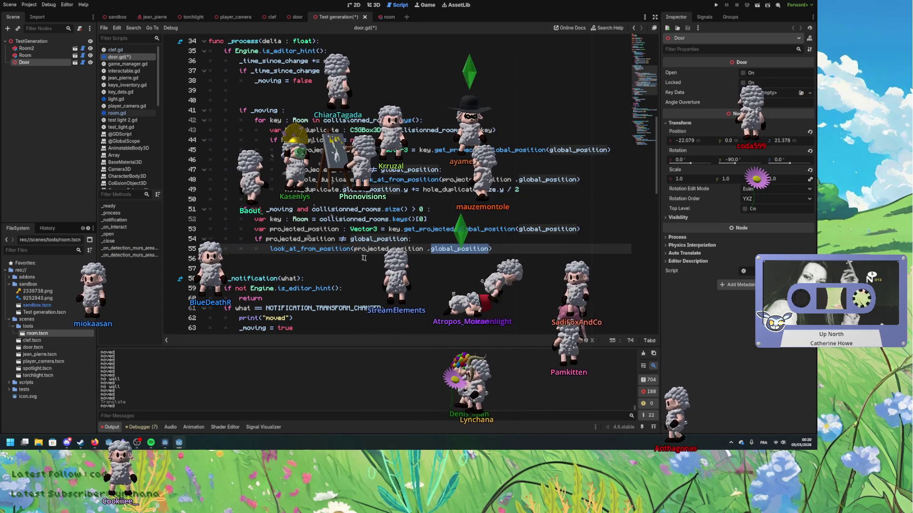
left_click(369, 249)
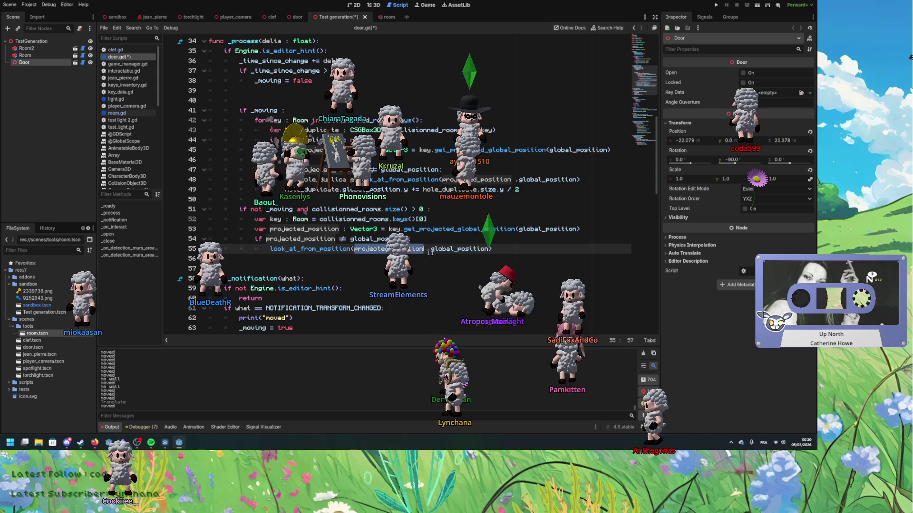
double_click(451, 251)
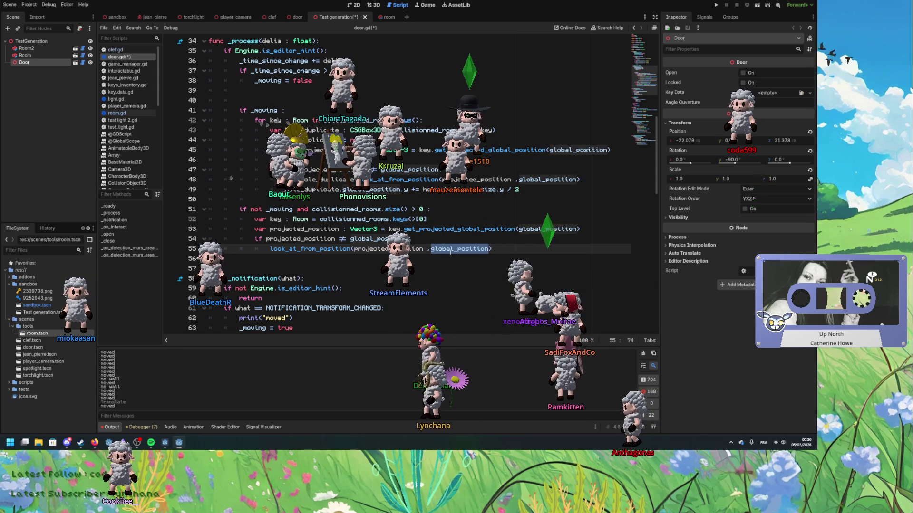
Append .distance_to to projected_position in the line 47 check via autocomplete.
left_click(418, 169)
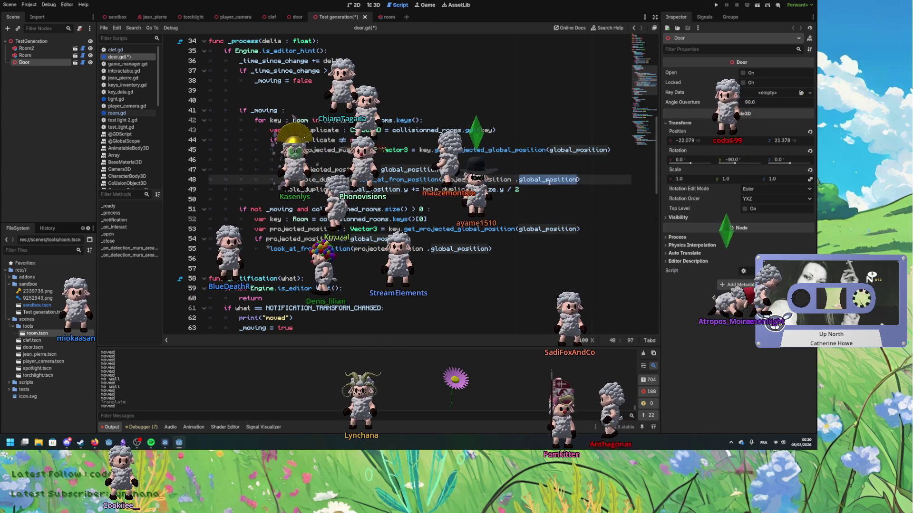
mouse_move(549, 182)
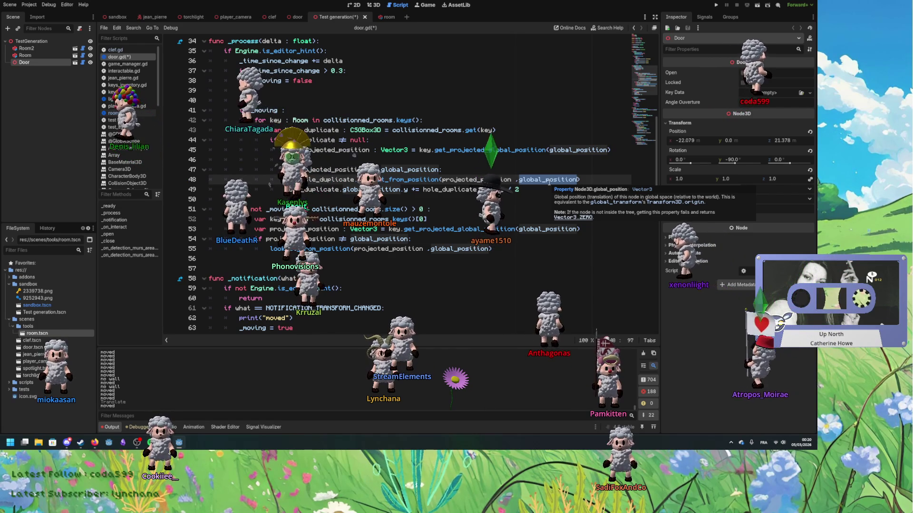
left_click(364, 169)
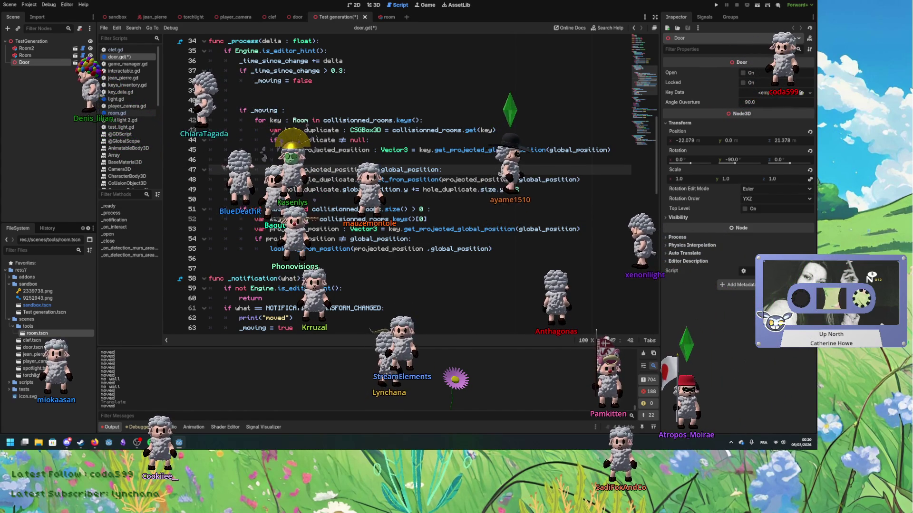
type(".distance_to(")
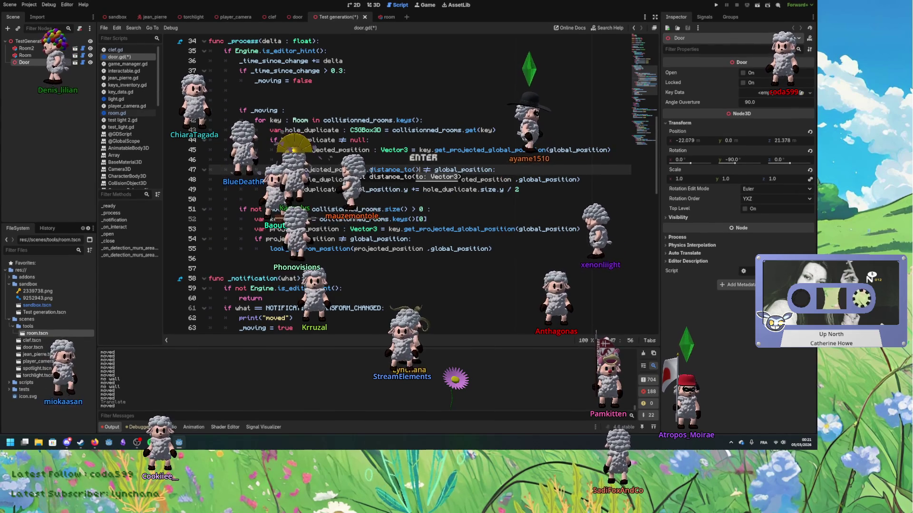
Undo the distance_to insertion on line 47, save door.gd, and return to the 3D view.
key("ctrl+z")
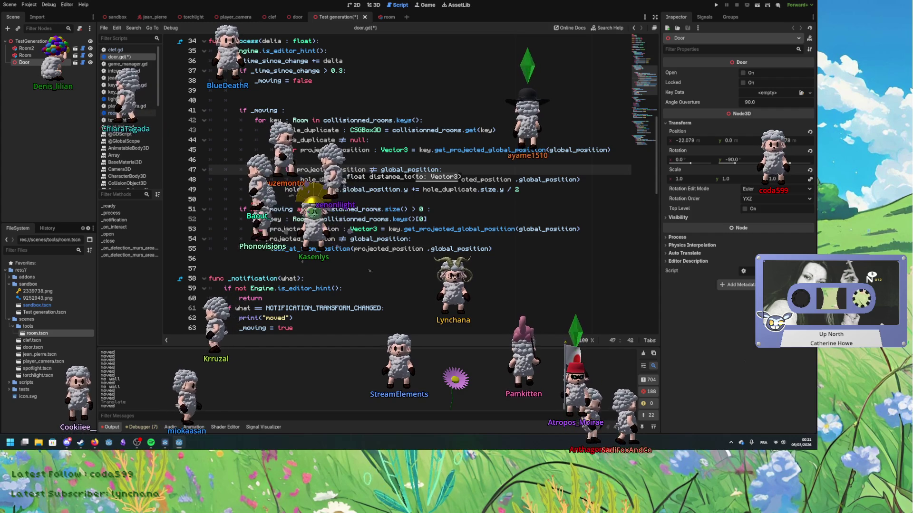
left_click(342, 117)
key("ctrl+s")
scroll(356, 226, "down", 6)
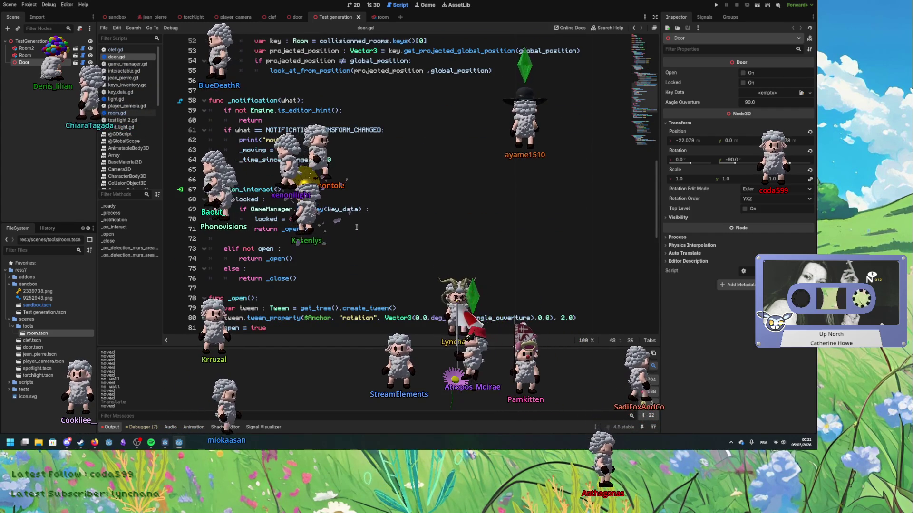
scroll(356, 226, "up", 14)
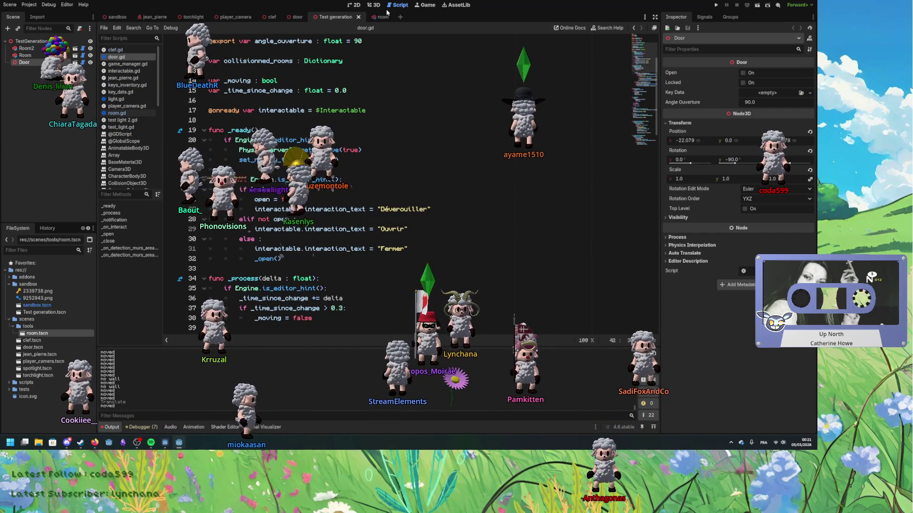
left_click(380, 5)
Slide the Door along the room wall to about x -27.99, z 15.737 and orbit around it.
mouse_move(420, 232)
left_mouse_down()
mouse_move(384, 213)
mouse_move(399, 228)
mouse_move(376, 193)
mouse_move(394, 188)
mouse_move(407, 211)
mouse_move(323, 223)
mouse_move(251, 145)
left_mouse_up()
left_click_drag(313, 161, 315, 161)
scroll(405, 228, "up", 3)
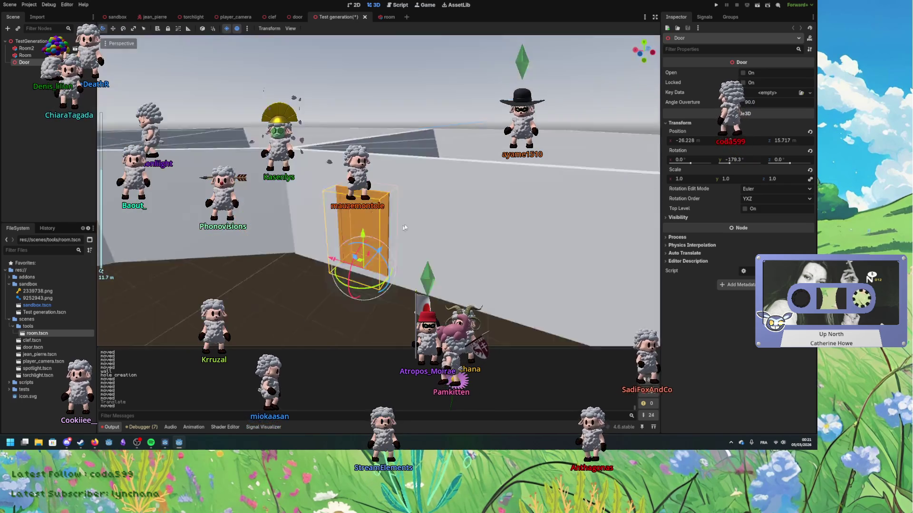
mouse_move(404, 227)
left_mouse_down()
mouse_move(414, 283)
mouse_move(368, 305)
mouse_move(392, 264)
mouse_move(280, 285)
left_mouse_up()
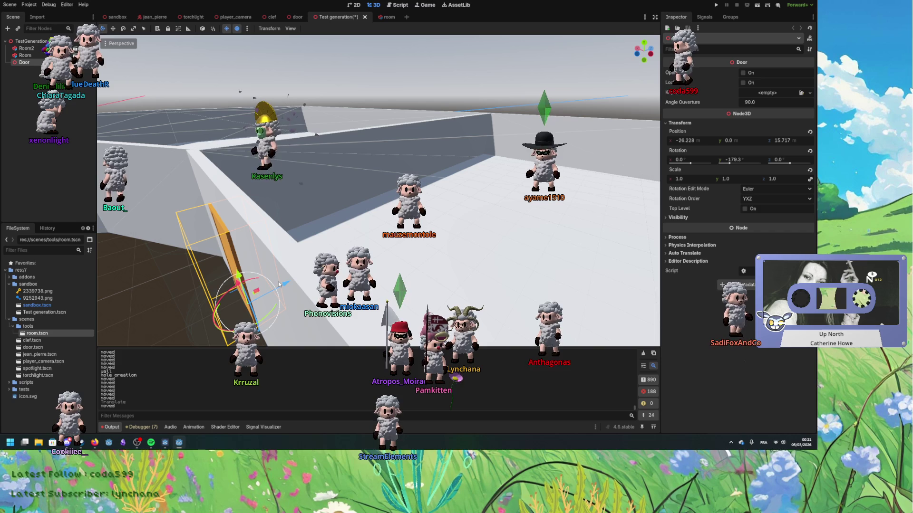
mouse_move(279, 284)
left_mouse_down()
mouse_move(258, 280)
mouse_move(228, 206)
mouse_move(367, 220)
mouse_move(352, 232)
mouse_move(381, 208)
mouse_move(417, 223)
mouse_move(359, 221)
mouse_move(383, 197)
mouse_move(371, 224)
mouse_move(365, 201)
mouse_move(317, 207)
mouse_move(385, 206)
mouse_move(333, 216)
mouse_move(301, 271)
mouse_move(242, 211)
mouse_move(281, 230)
mouse_move(245, 235)
mouse_move(385, 189)
mouse_move(350, 100)
left_mouse_up()
Adjust the Door again and view the room's walls from higher up.
mouse_move(307, 162)
left_mouse_down()
mouse_move(296, 129)
mouse_move(340, 155)
mouse_move(366, 149)
mouse_move(418, 171)
mouse_move(399, 165)
mouse_move(392, 178)
left_mouse_up()
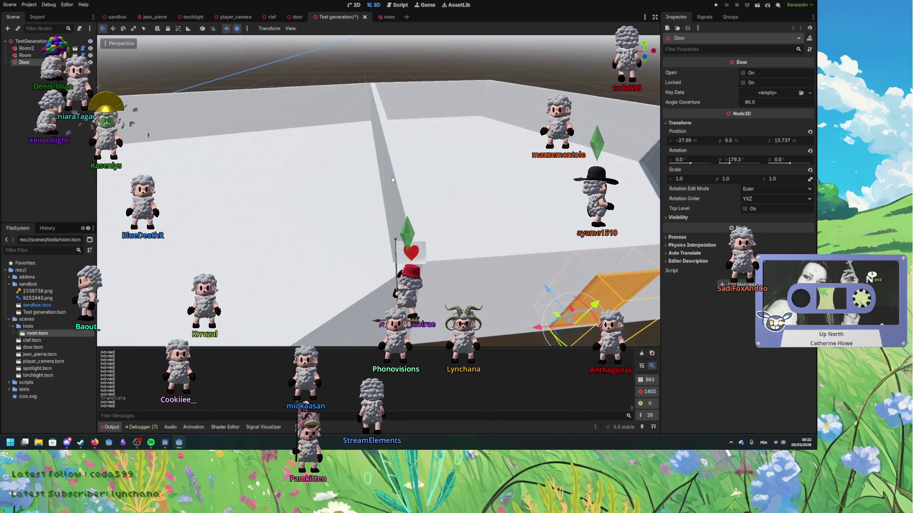
mouse_move(598, 307)
left_mouse_down()
mouse_move(514, 305)
mouse_move(540, 308)
mouse_move(525, 300)
left_mouse_up()
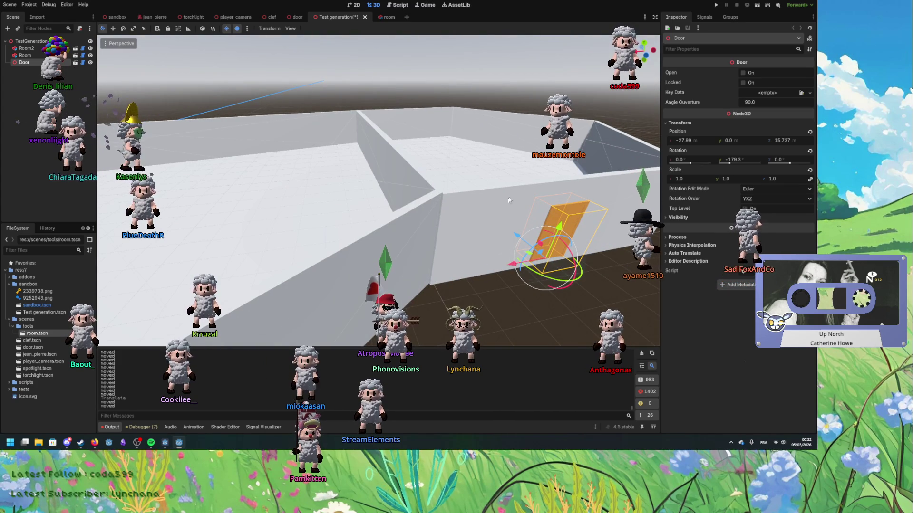
left_click_drag(543, 265, 457, 248)
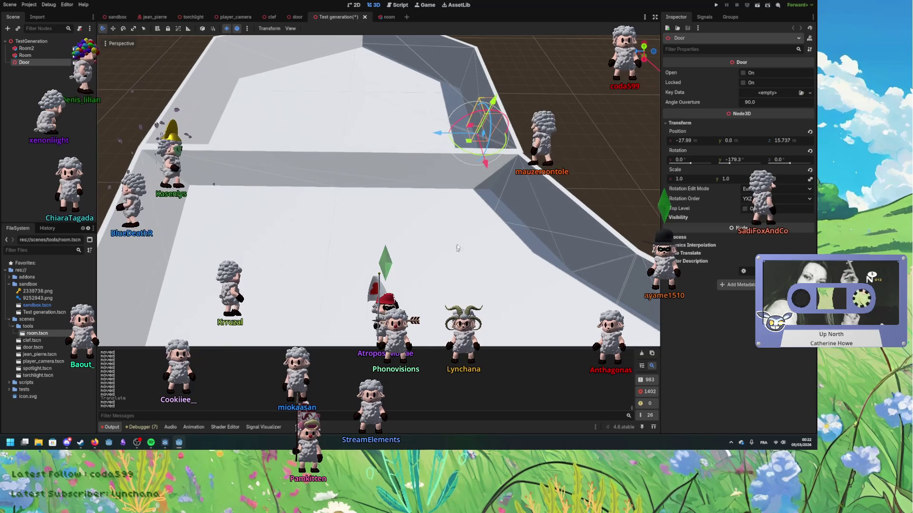
Move the Door across the floor onto another wall and orbit along it.
mouse_move(469, 143)
left_mouse_down()
mouse_move(412, 165)
mouse_move(408, 193)
left_mouse_up()
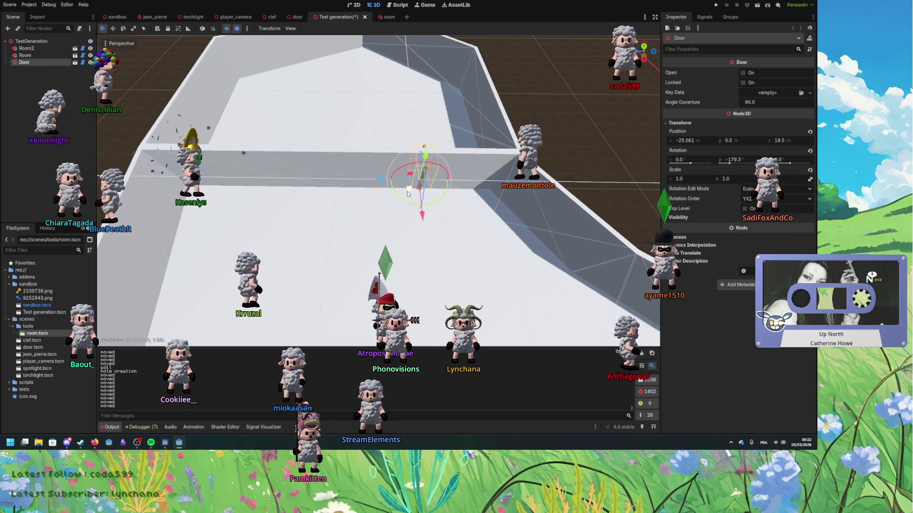
scroll(433, 214, "up", 6)
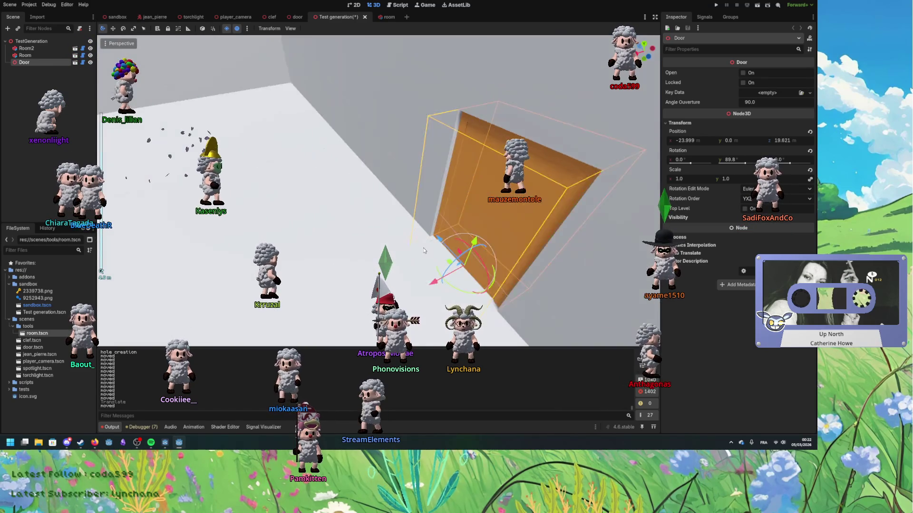
mouse_move(445, 198)
left_mouse_down()
mouse_move(393, 189)
mouse_move(416, 184)
mouse_move(417, 199)
mouse_move(444, 195)
mouse_move(418, 187)
mouse_move(439, 208)
mouse_move(428, 214)
mouse_move(439, 212)
left_mouse_up()
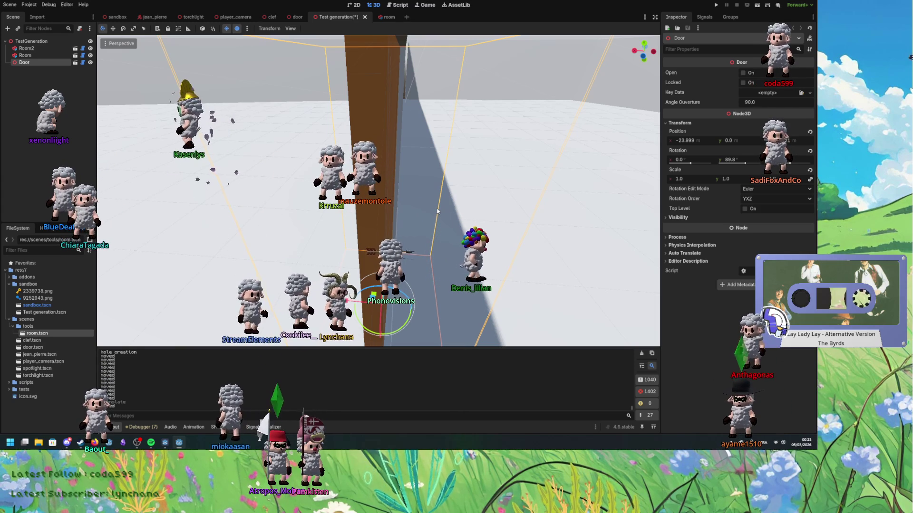
mouse_move(441, 209)
left_mouse_down()
mouse_move(416, 198)
mouse_move(438, 206)
mouse_move(405, 259)
mouse_move(421, 241)
mouse_move(322, 266)
mouse_move(417, 244)
left_mouse_up()
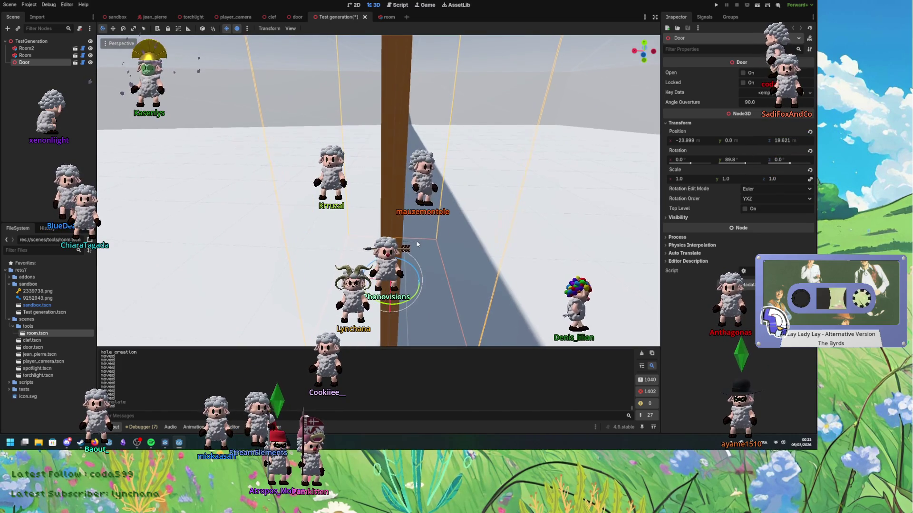
scroll(418, 245, "down", 5)
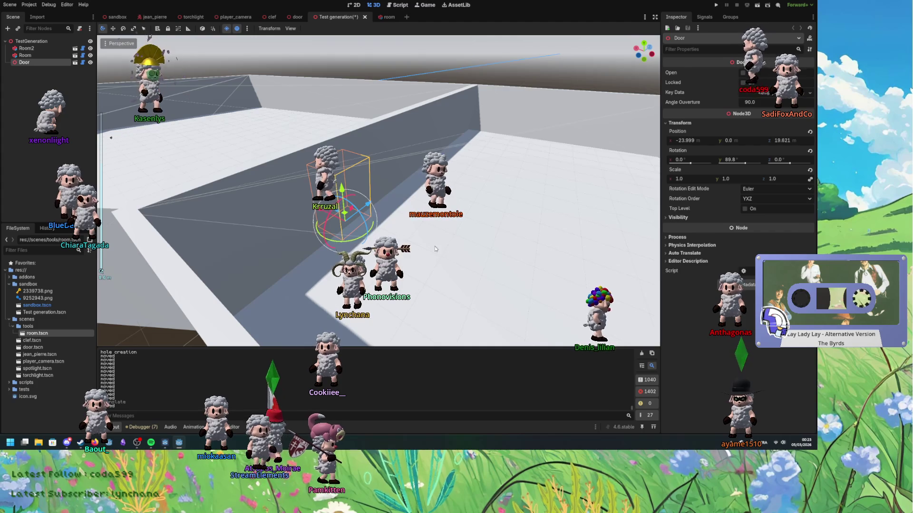
Select Room2 to inspect its polygon, then go back to door.gd with Ctrl+F3.
left_click(423, 224)
left_click(319, 76)
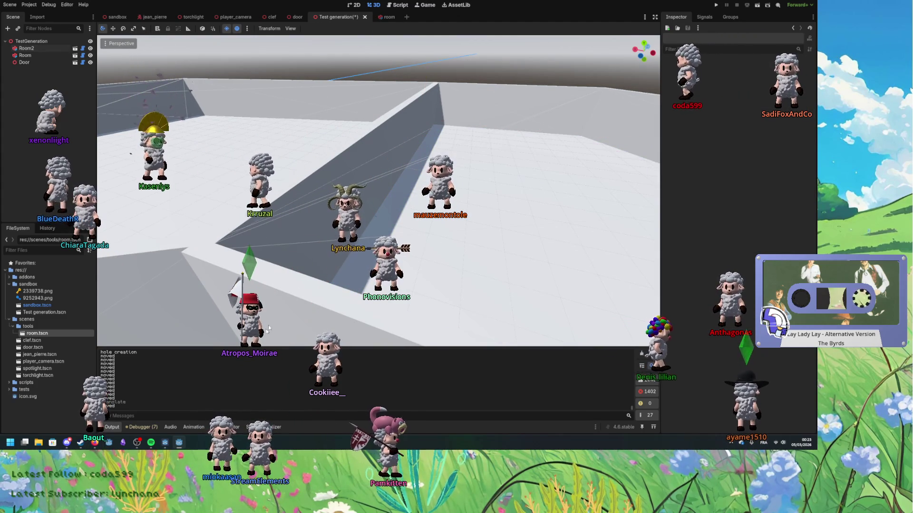
left_click_drag(282, 253, 461, 287)
left_click(477, 291)
left_click(479, 290)
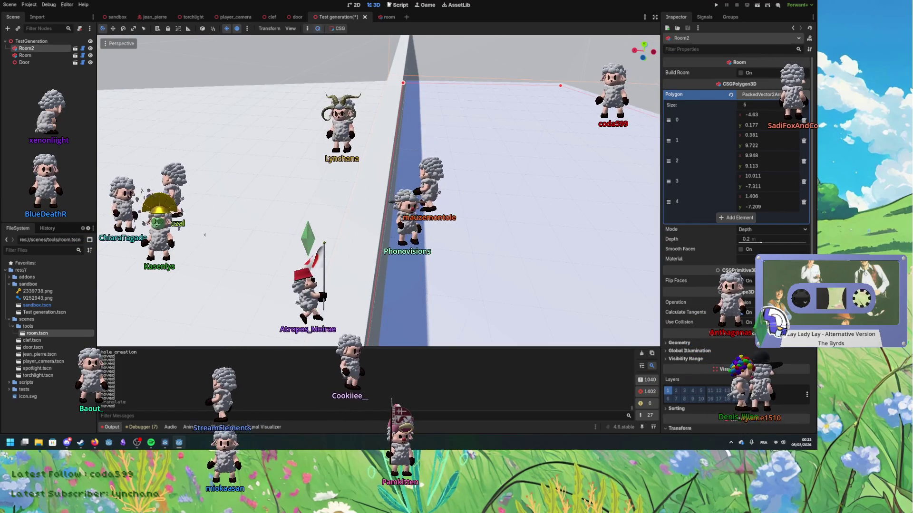
key("ctrl+F3")
scroll(397, 165, "down", 1)
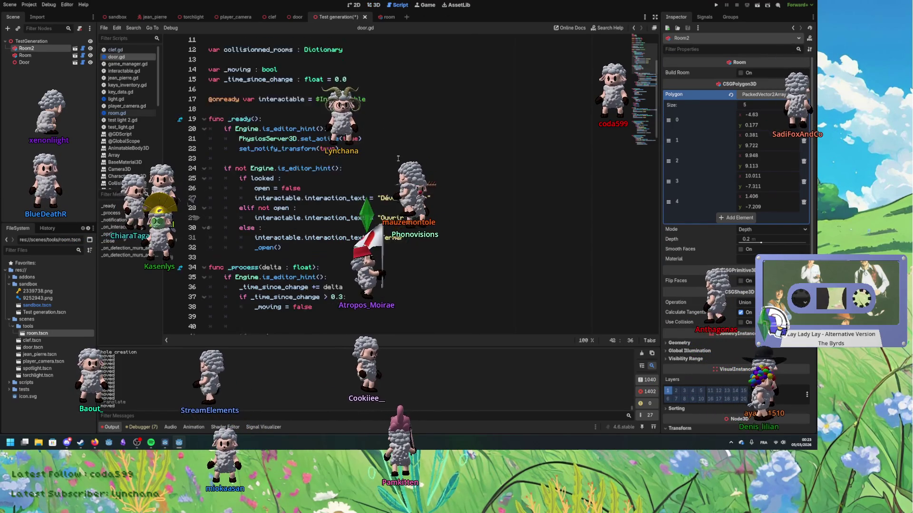
left_click(364, 156)
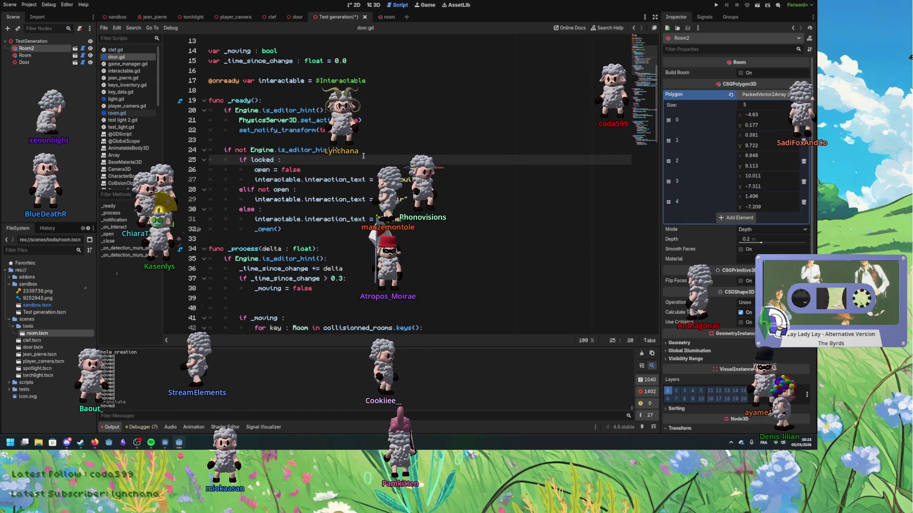
scroll(364, 156, "down", 2)
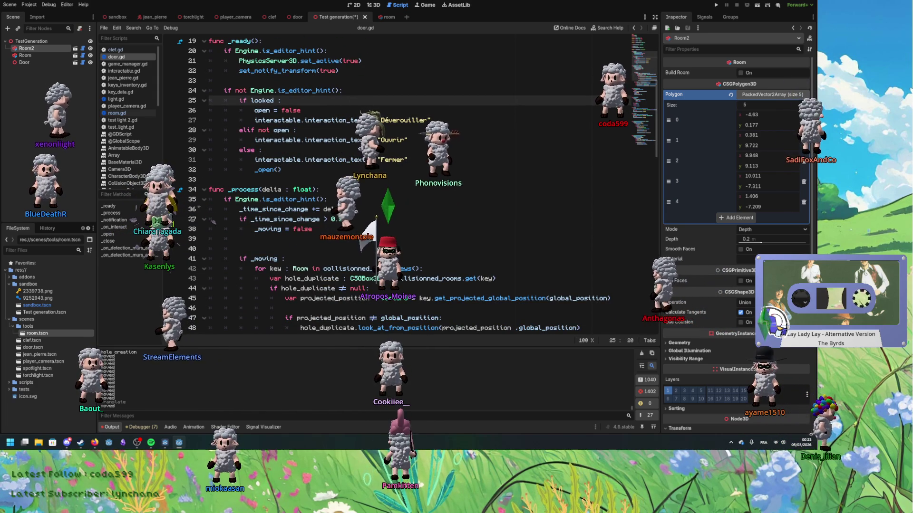
scroll(364, 185, "down", 1)
left_click(364, 185)
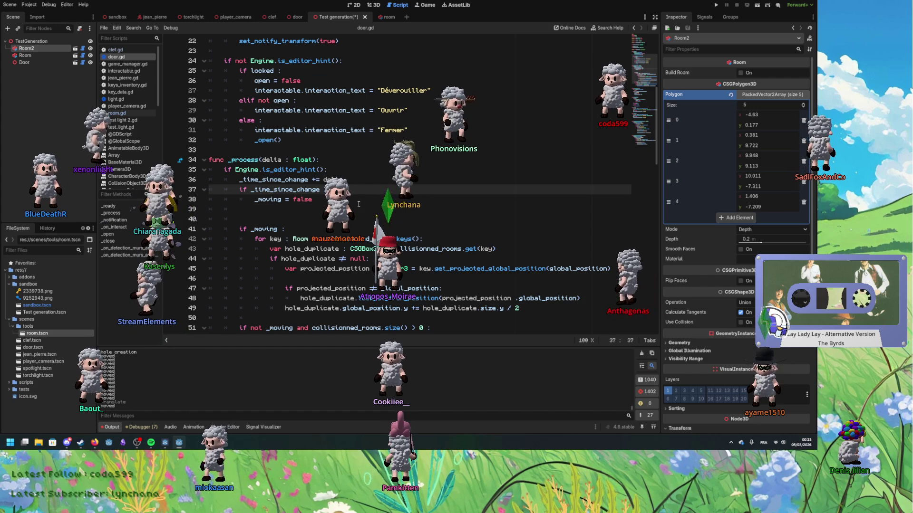
left_click(358, 203)
scroll(363, 199, "down", 4)
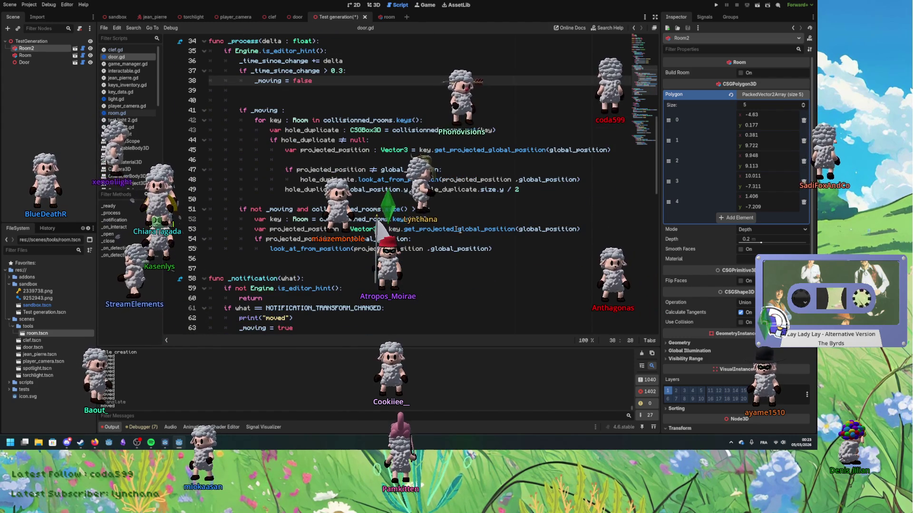
left_click(517, 247)
key("Return")
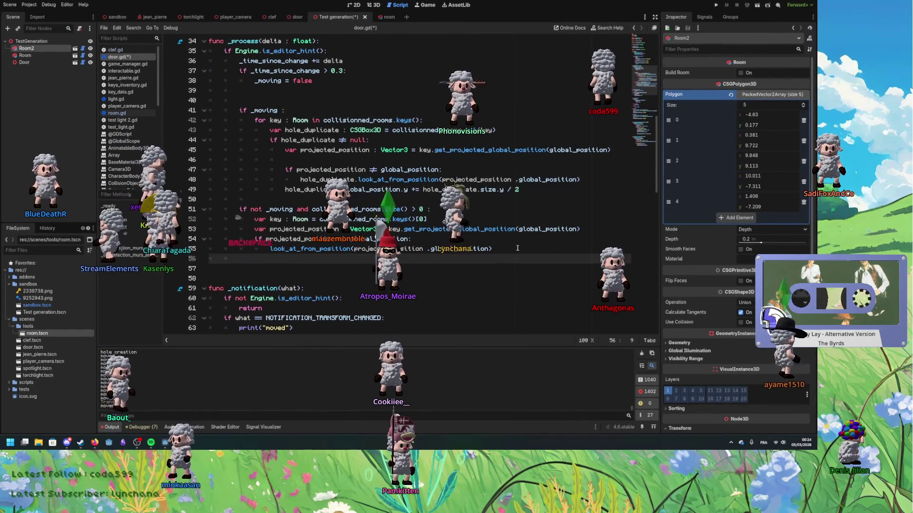
key("Return")
key("BackSpace")
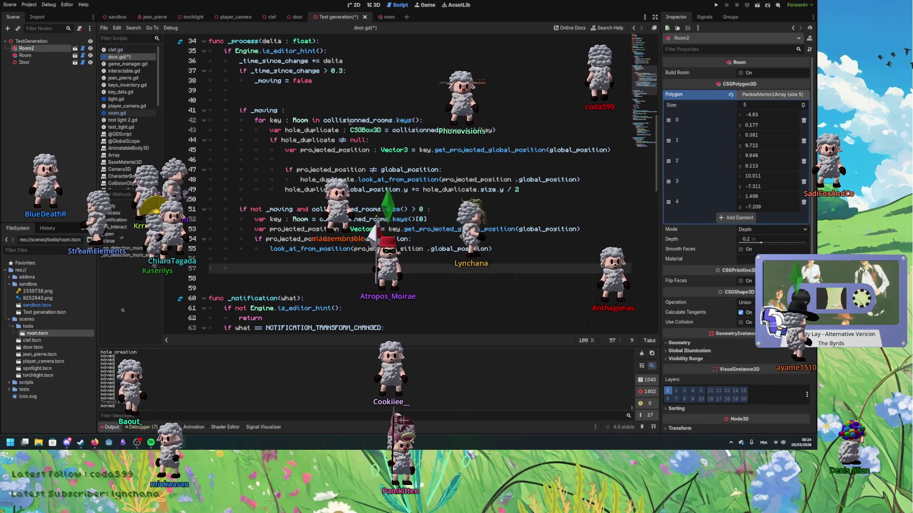
left_click(270, 274)
left_click(267, 269)
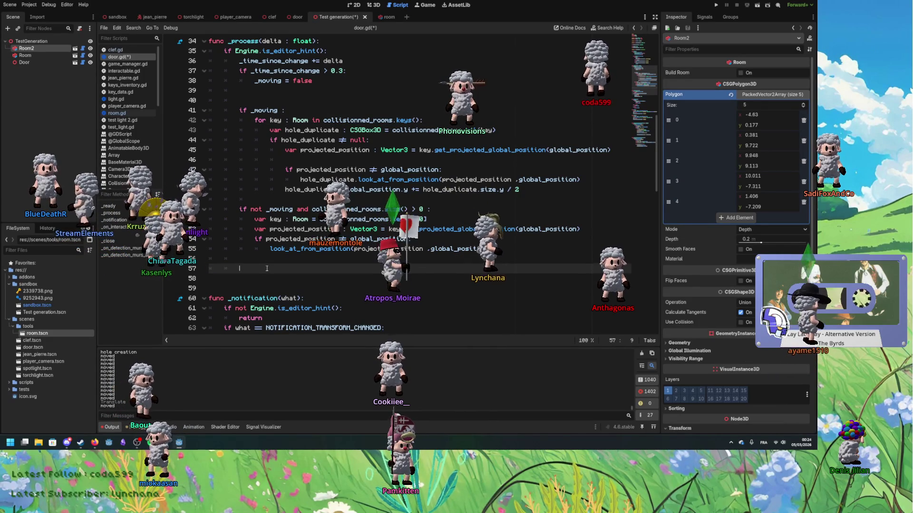
Try a print(collisionned_rooms) debug line, save to rerun, then delete it.
type("print(collisionned_rooms")
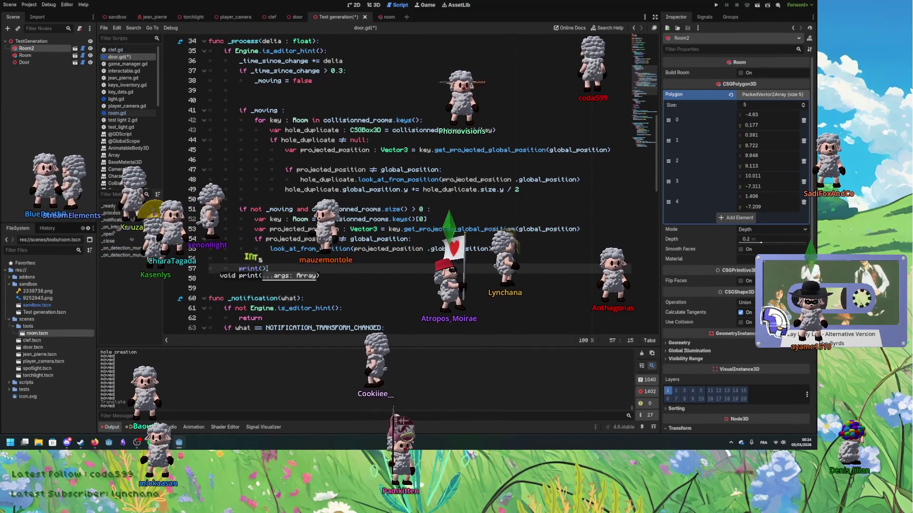
key("ctrl+s")
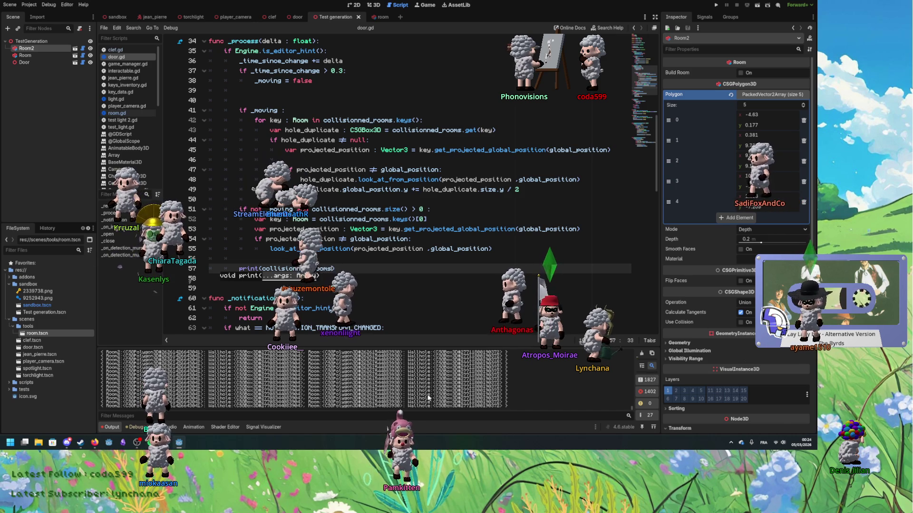
type(")")
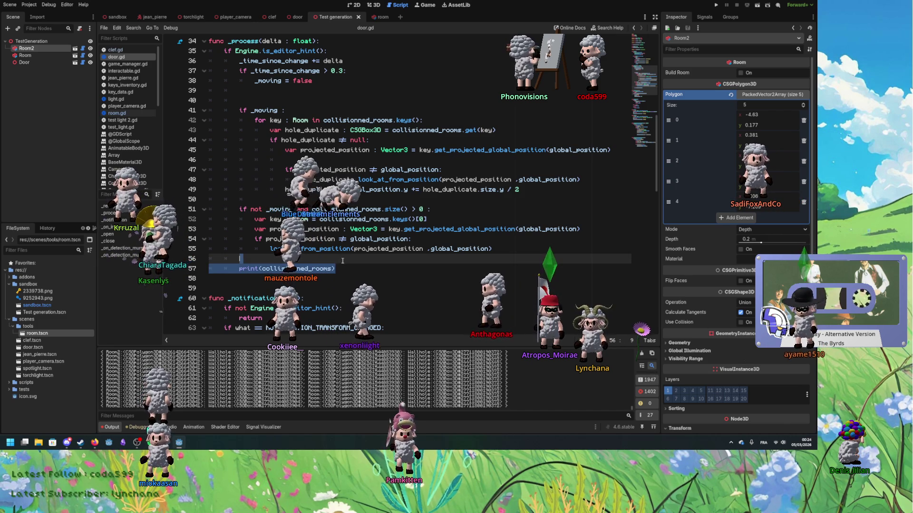
key("shift+Home")
key("BackSpace")
Add print(hole_duplicate.global_position, hole_duplicate.global_rotation) after line 49 and save.
left_click(548, 187)
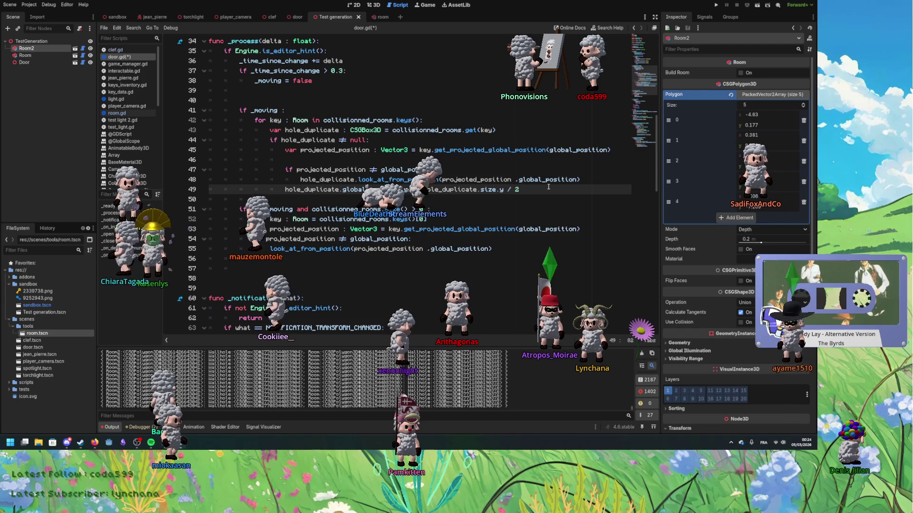
key("Return")
key("Return")
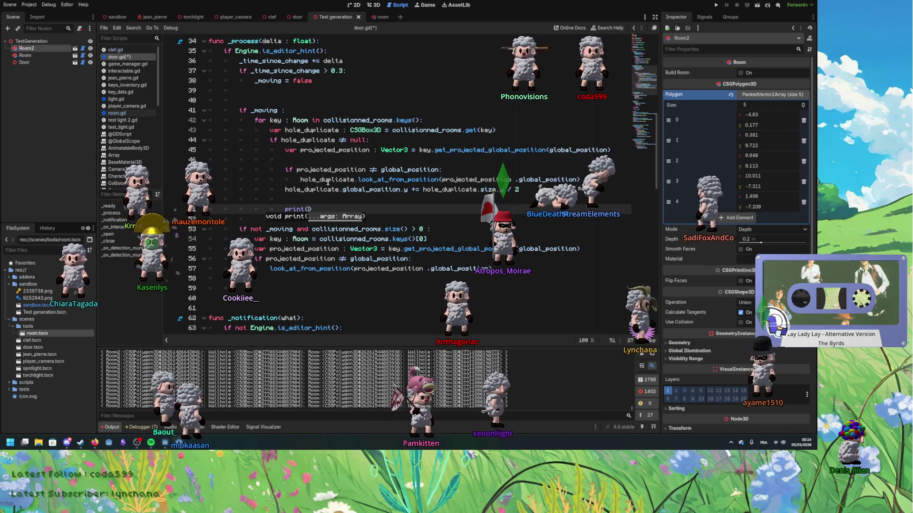
type("hole_duplicate")
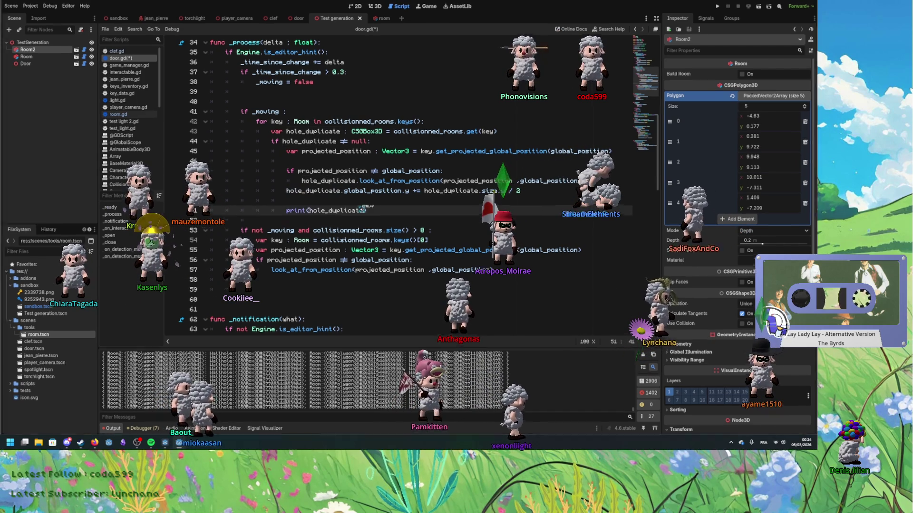
type(".global")
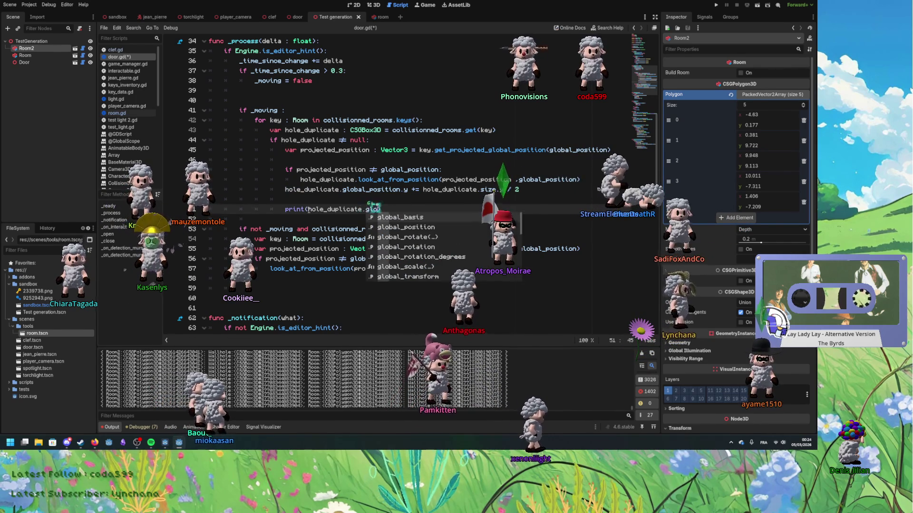
key("Down")
key("Return")
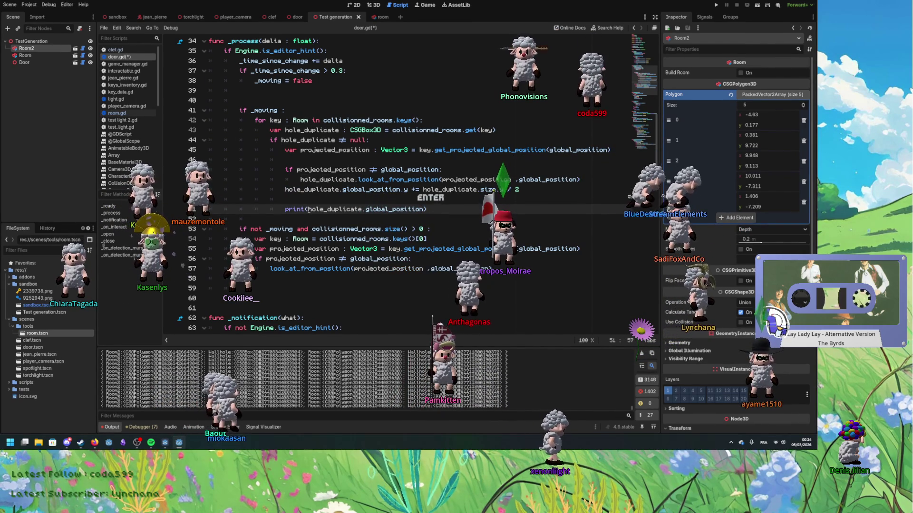
type("hole_duplicate")
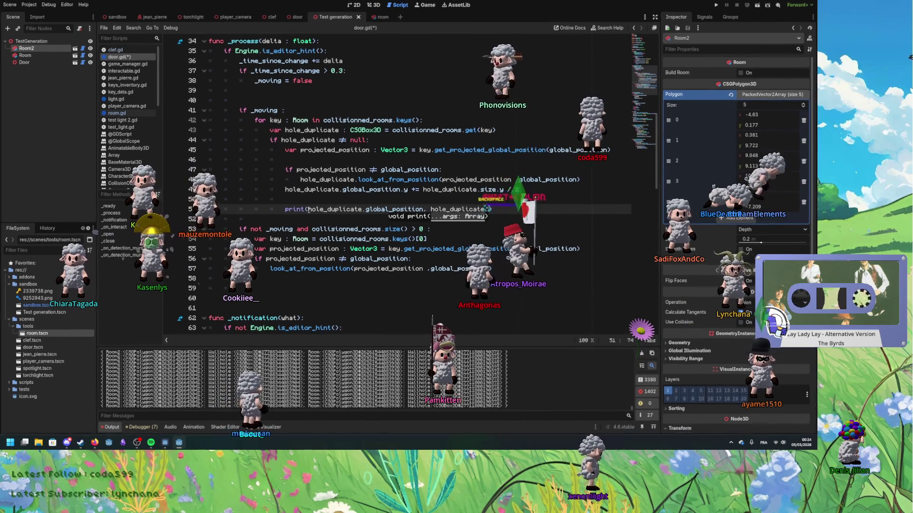
type("glo")
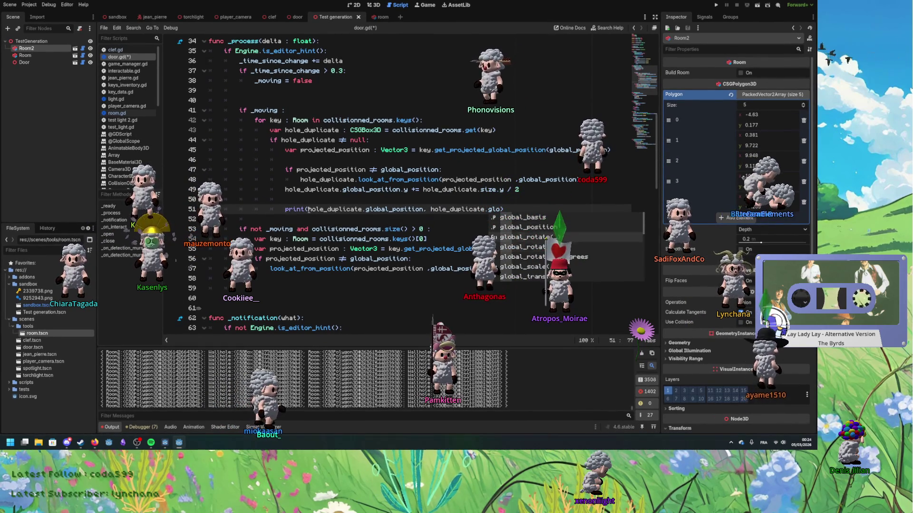
key("Down")
key("Return")
key("ctrl+s")
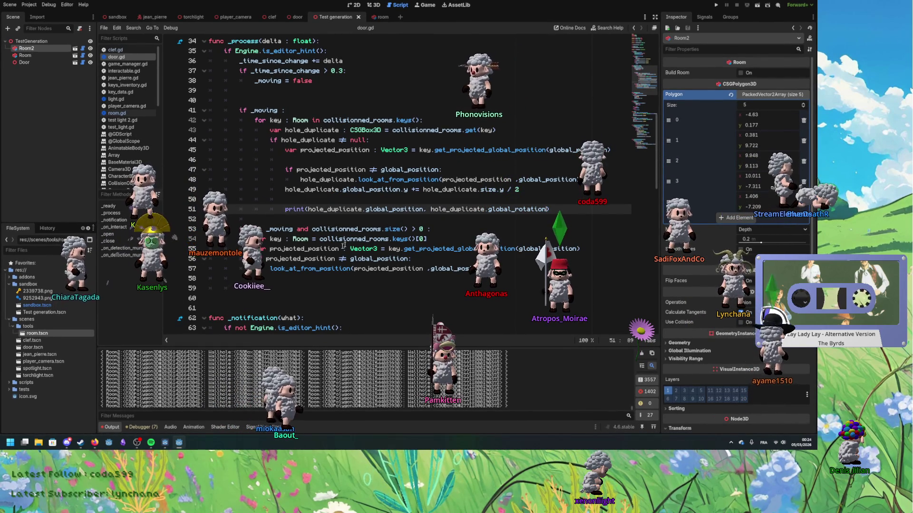
Review the code around lines 41–57, then switch to the 3D scene view.
left_click(470, 268)
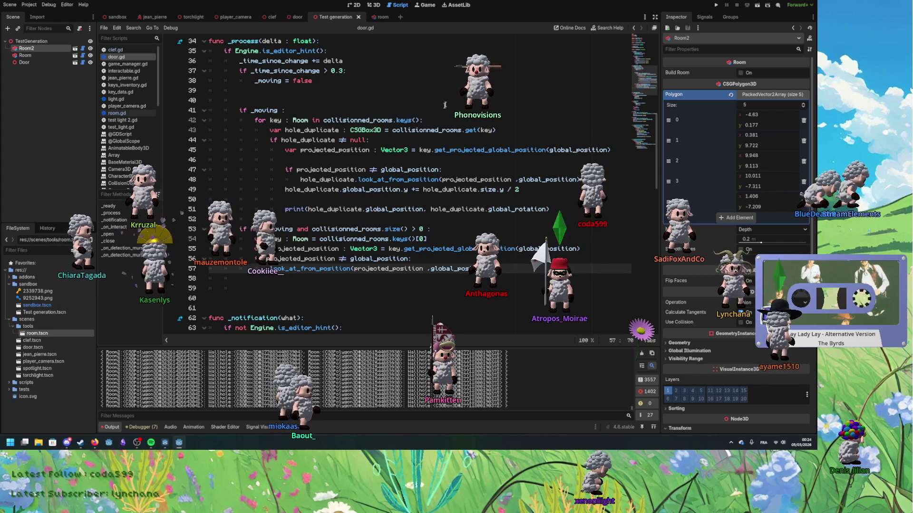
scroll(410, 197, "down", 2)
scroll(332, 143, "up", 2)
left_click(267, 110)
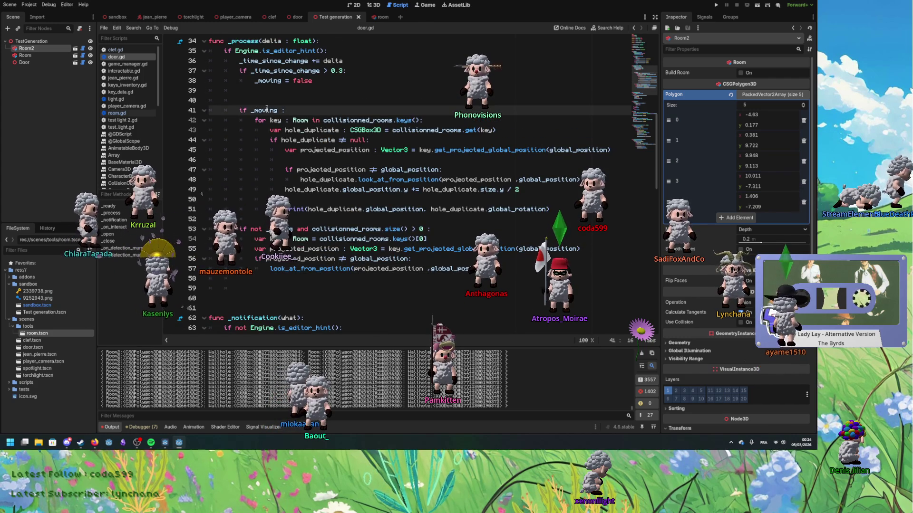
left_click(369, 212)
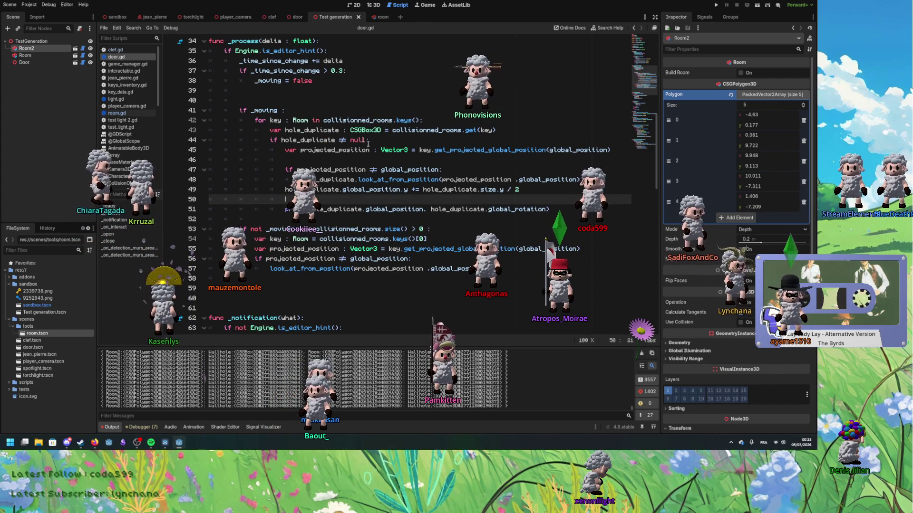
key("ctrl+F2")
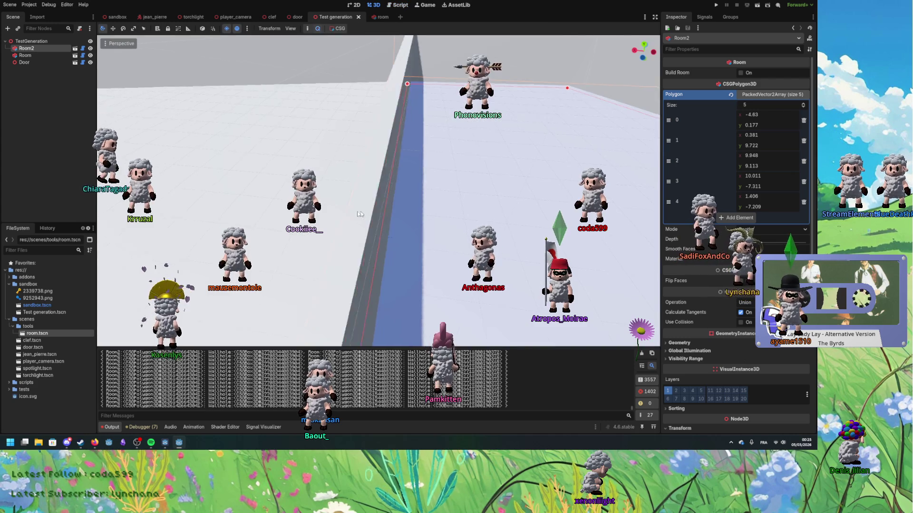
Select the Door, drag it into the wall at x -24.091, z 20.277, and inspect from above.
mouse_move(279, 213)
left_mouse_down()
mouse_move(406, 225)
mouse_move(283, 193)
left_mouse_up()
left_click(406, 225)
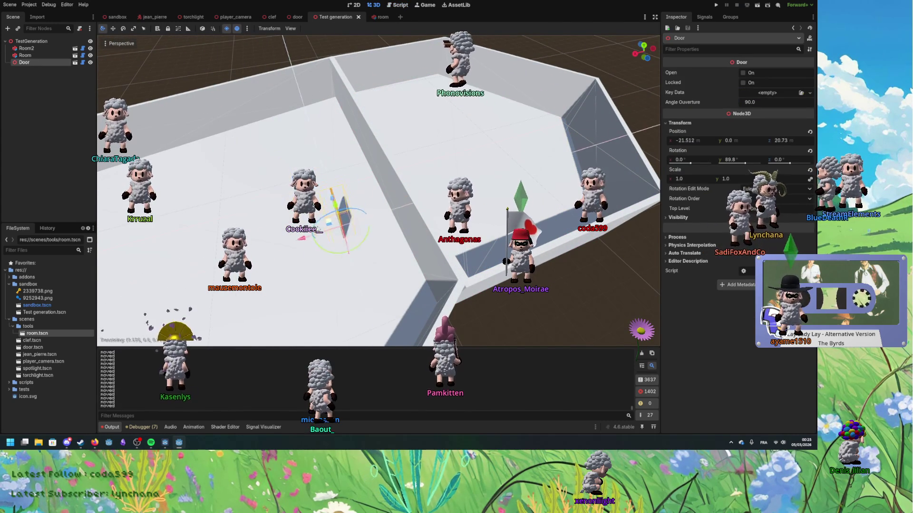
left_click_drag(362, 211, 375, 211)
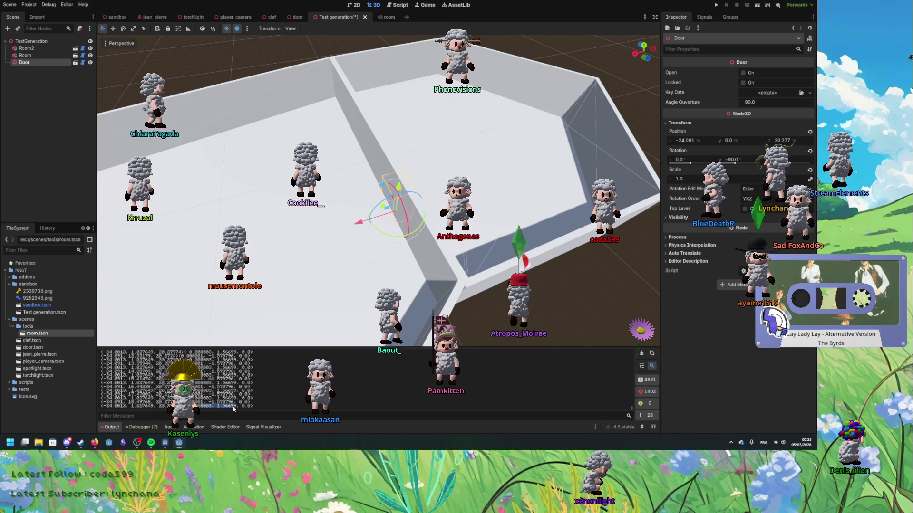
left_click(140, 407)
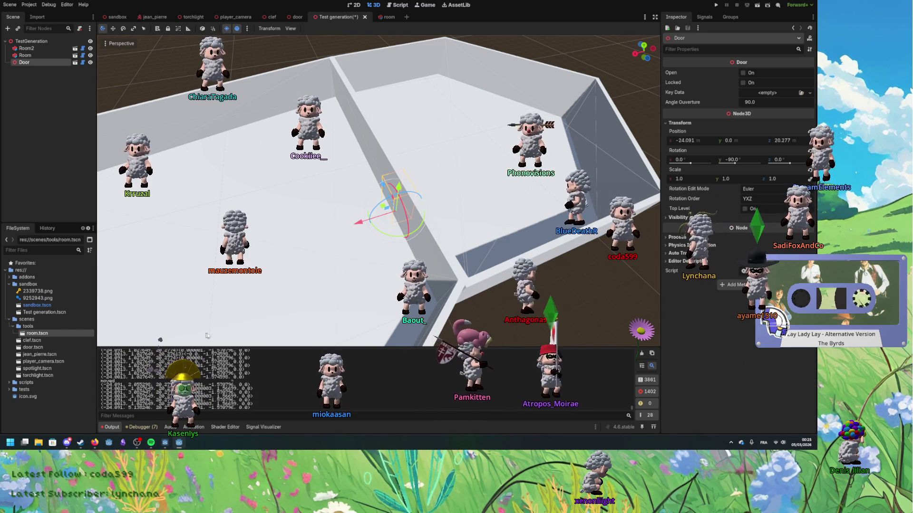
scroll(244, 314, "up", 5)
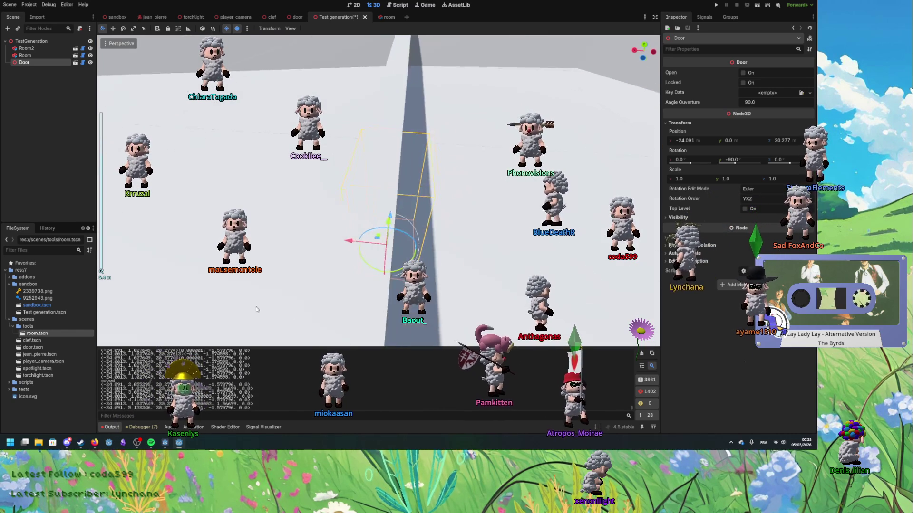
mouse_move(257, 310)
left_mouse_down()
mouse_move(191, 301)
mouse_move(138, 394)
left_mouse_up()
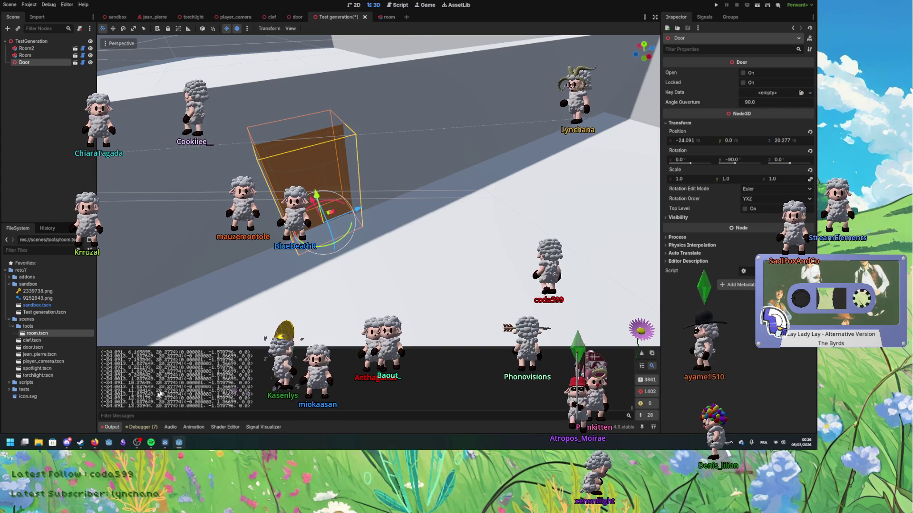
scroll(241, 294, "down", 5)
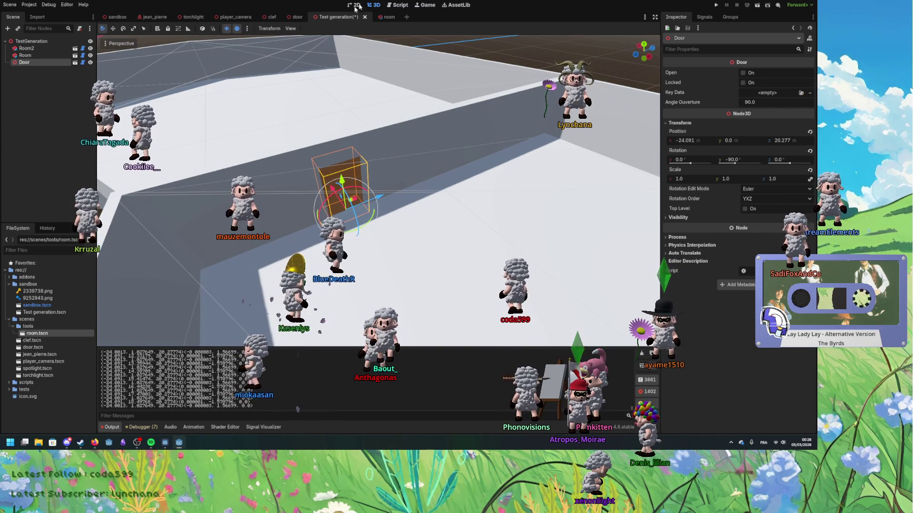
Change the debug print to print only hole_duplicate.global_position.y and save door.gd.
left_click(393, 7)
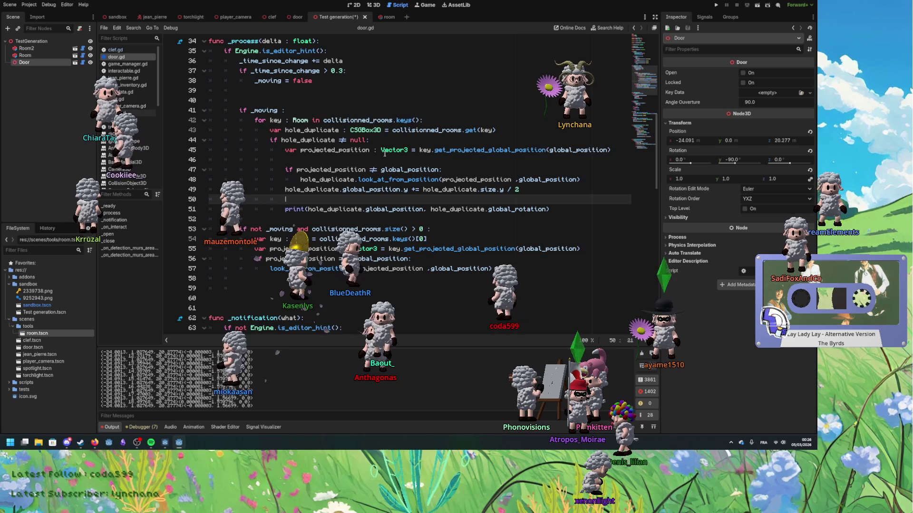
left_click(347, 209)
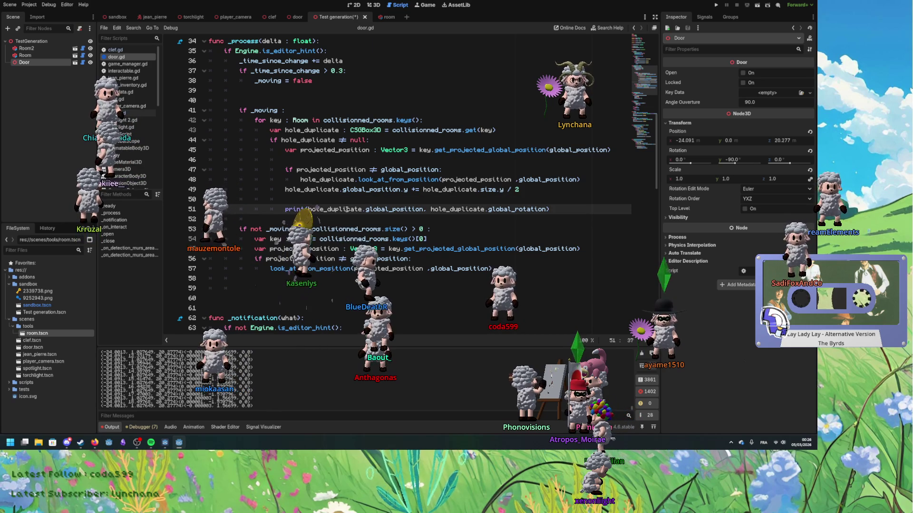
type(".i")
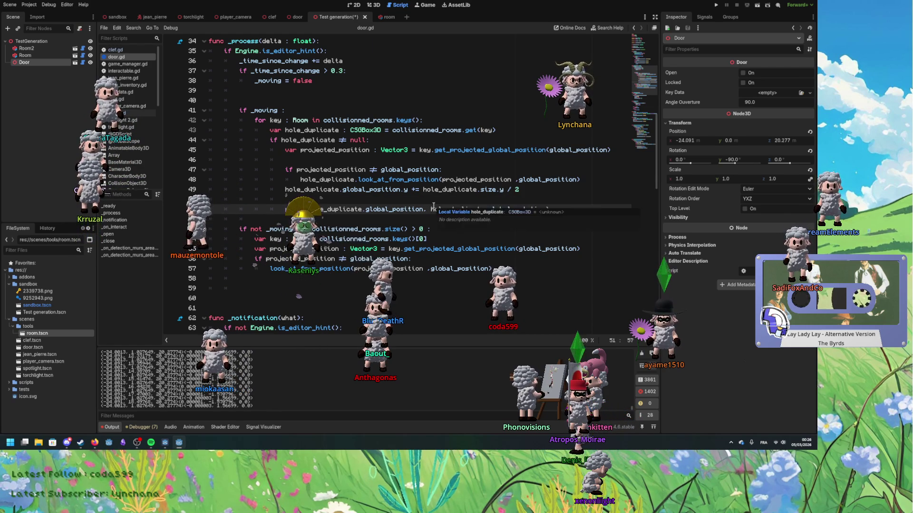
key("BackSpace")
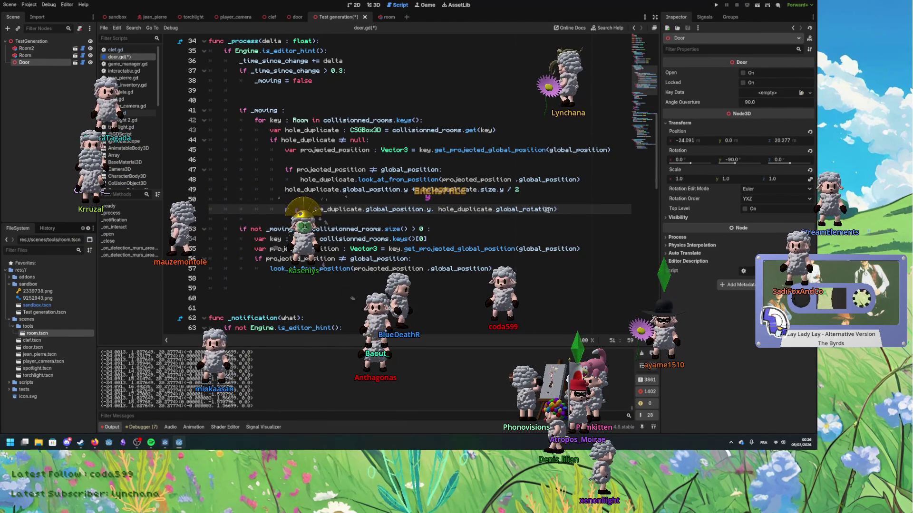
key("Delete")
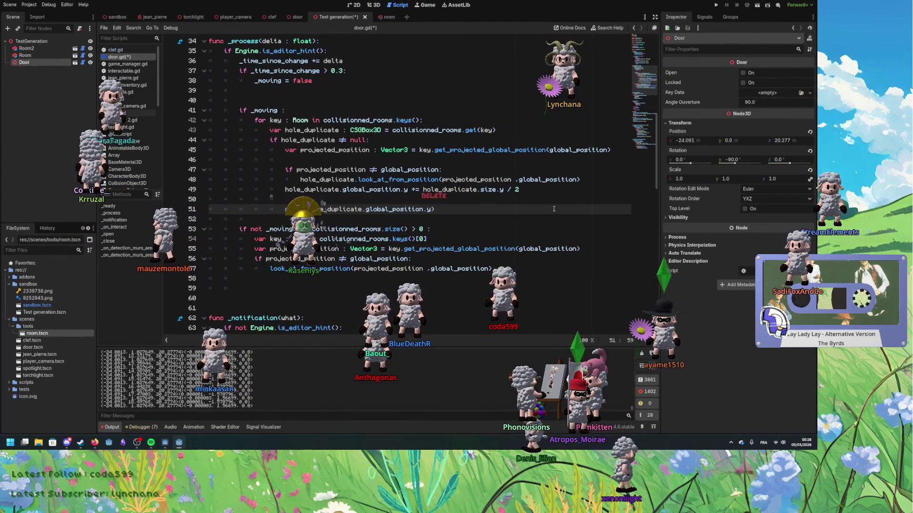
key("ctrl+s")
Indent line 49 under the projected-position check and open the look_at_from_position docs.
double_click(313, 189)
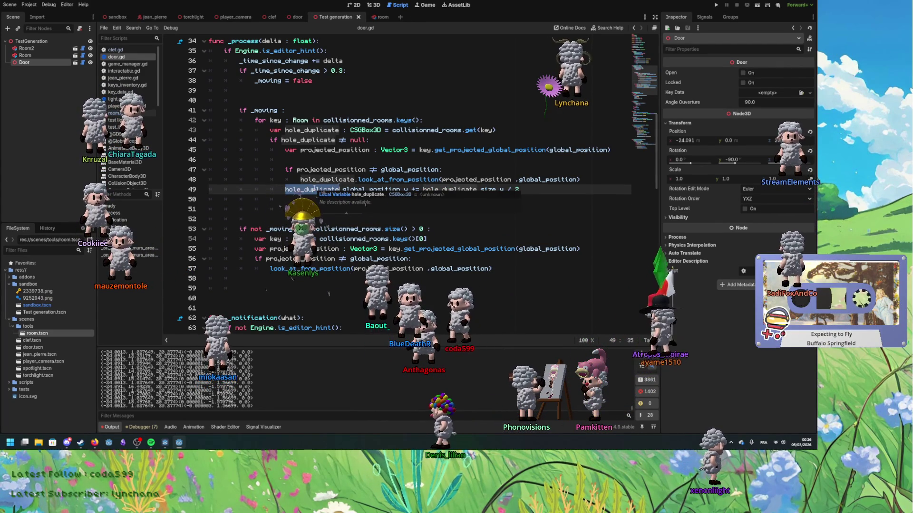
double_click(327, 180)
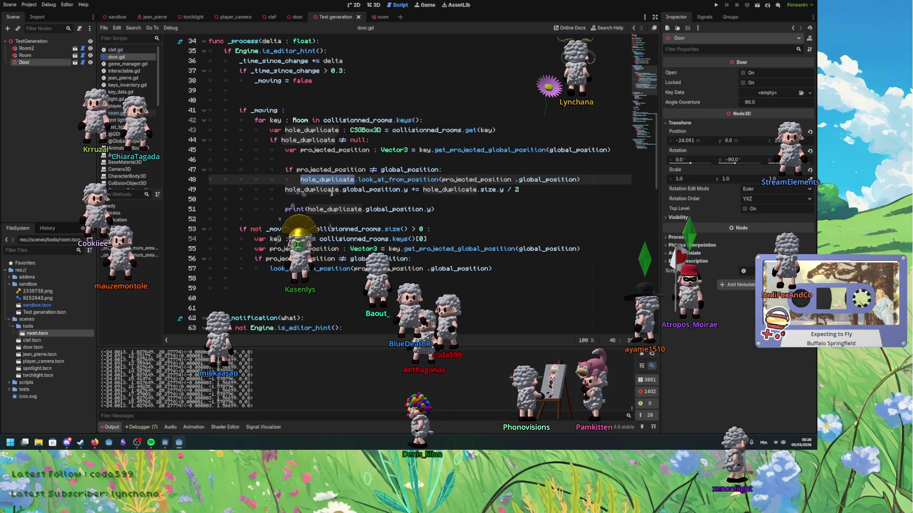
left_click(332, 193)
key("Tab")
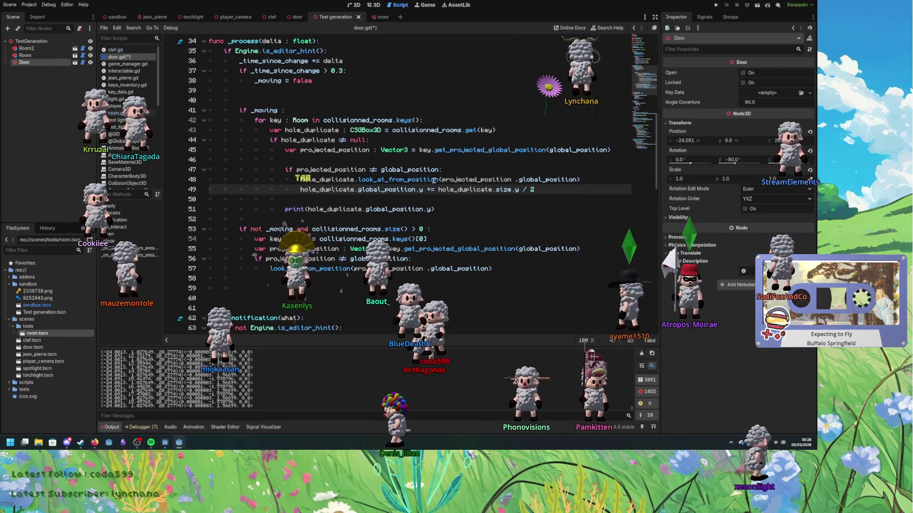
left_click(434, 180, "ctrl")
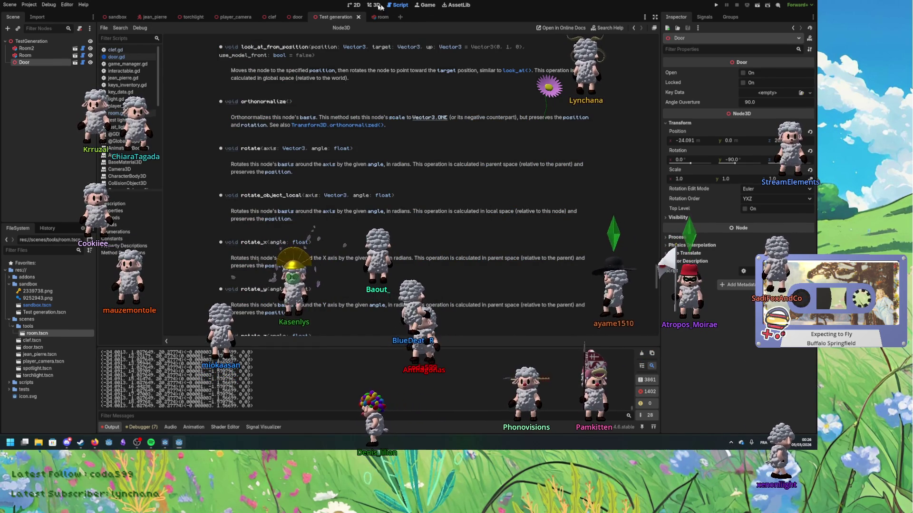
In the 3D view, orbit around the Door and tilt it about its X axis.
left_click(376, 4)
left_click_drag(365, 218, 511, 212)
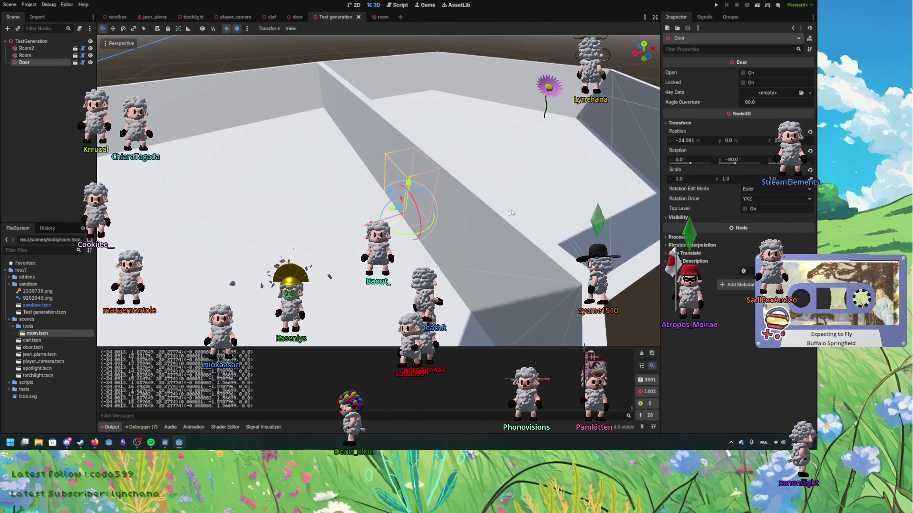
mouse_move(391, 208)
left_mouse_down()
mouse_move(504, 224)
mouse_move(375, 215)
mouse_move(439, 229)
left_mouse_up()
scroll(375, 215, "up", 5)
Undo the Door's moves and tilt, restoring it upright at x -24.091, z 20.277.
key("ctrl+z")
key("ctrl+z")
key("ctrl+z")
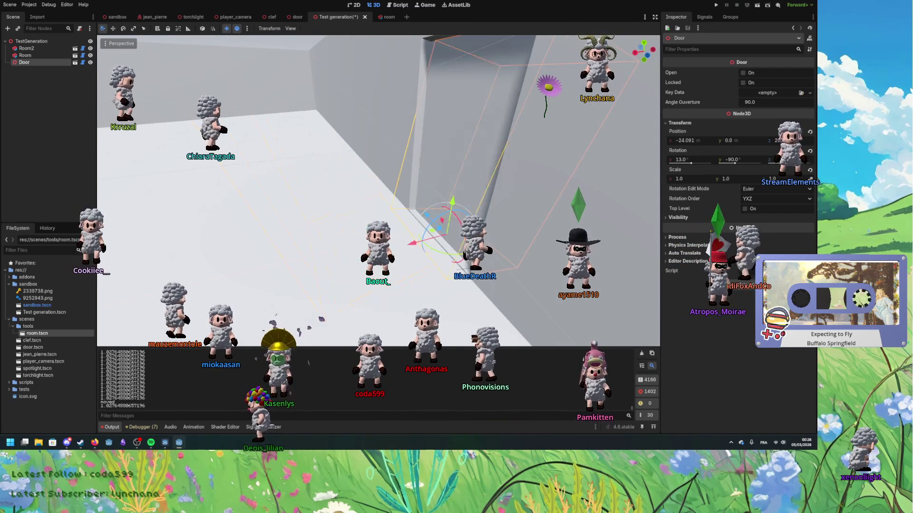
key("ctrl+z")
left_click_drag(444, 230, 414, 169)
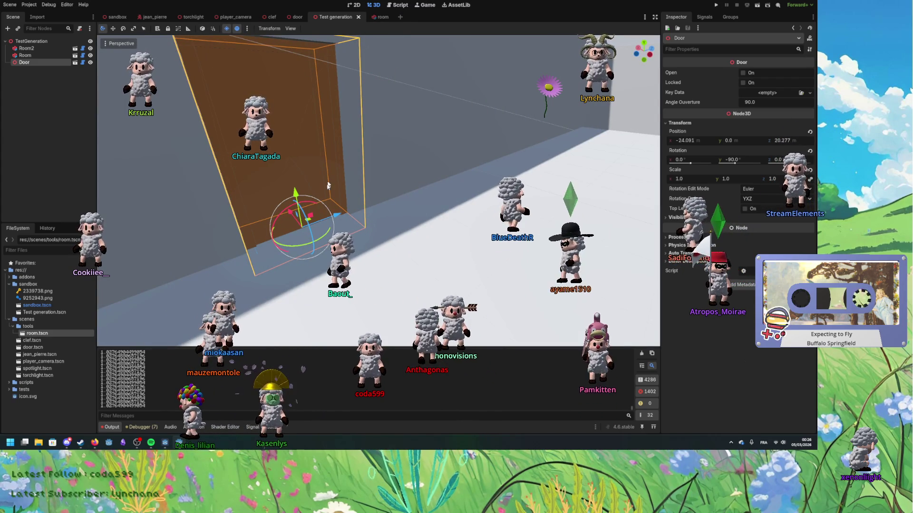
scroll(327, 186, "down", 5)
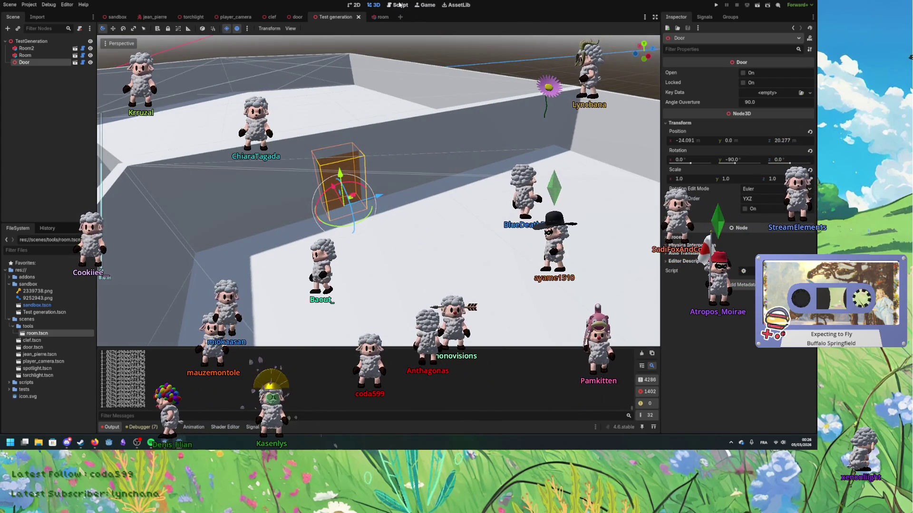
left_click(399, 5)
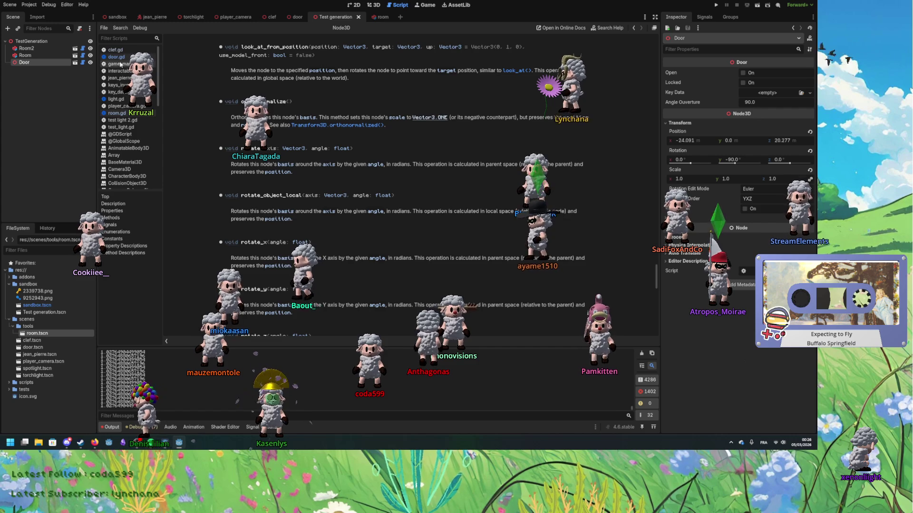
In door.gd, delete the print(hole_duplicate.global_position.y) debug line.
left_click(116, 57)
double_click(309, 208)
left_click(439, 217)
left_click_drag(439, 215, 454, 202)
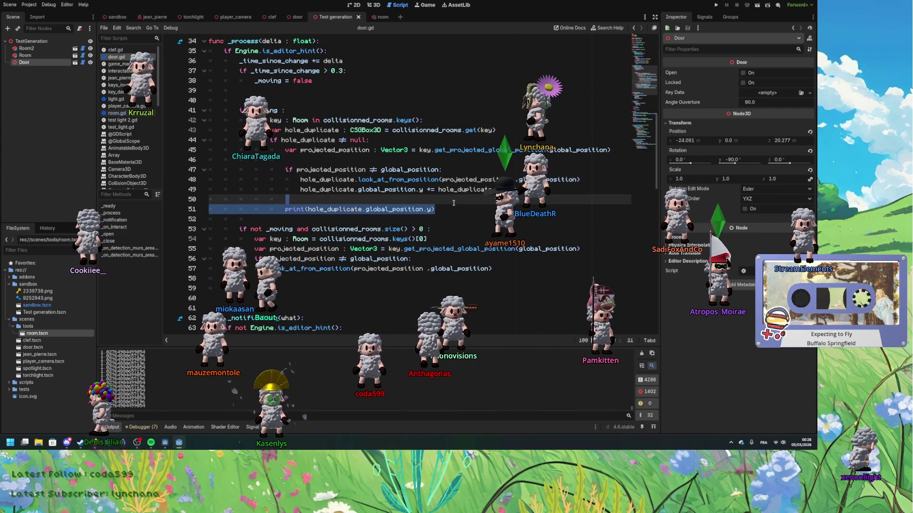
key("Delete")
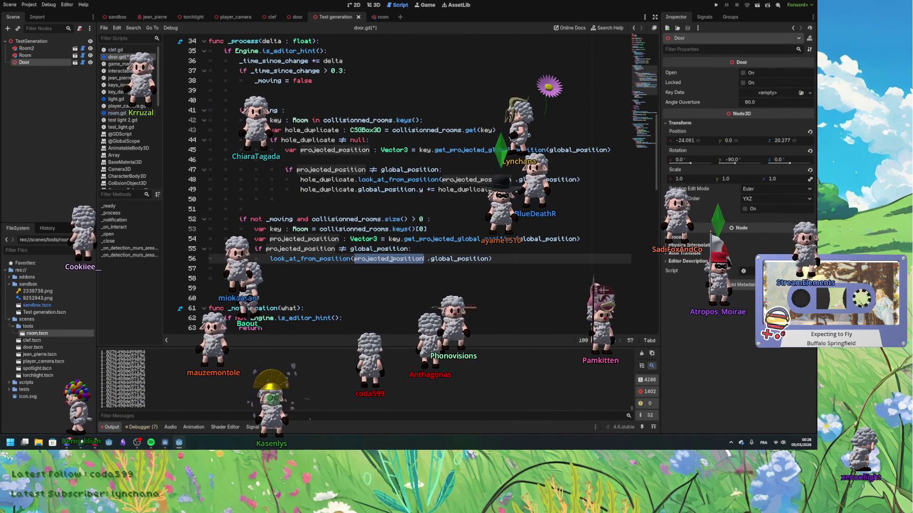
Review global_position in the look-at call and the key variable on lines 52–56.
double_click(459, 259)
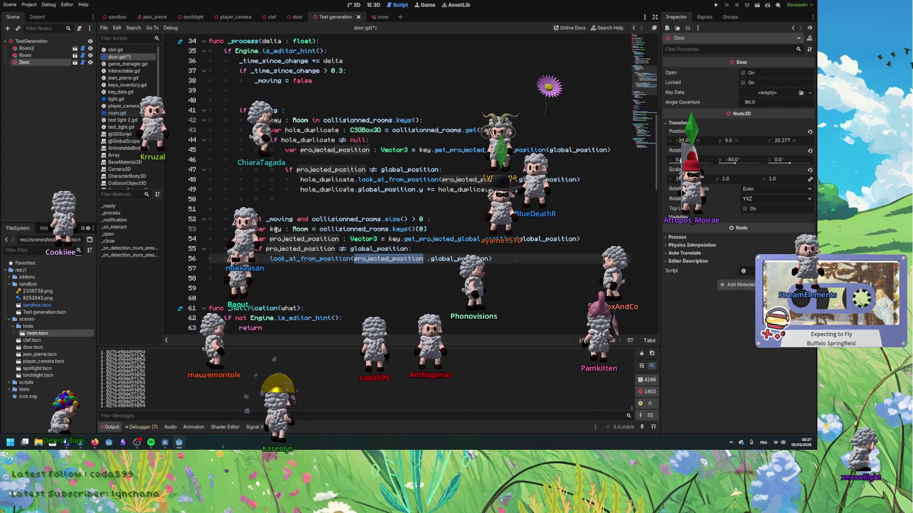
double_click(275, 229)
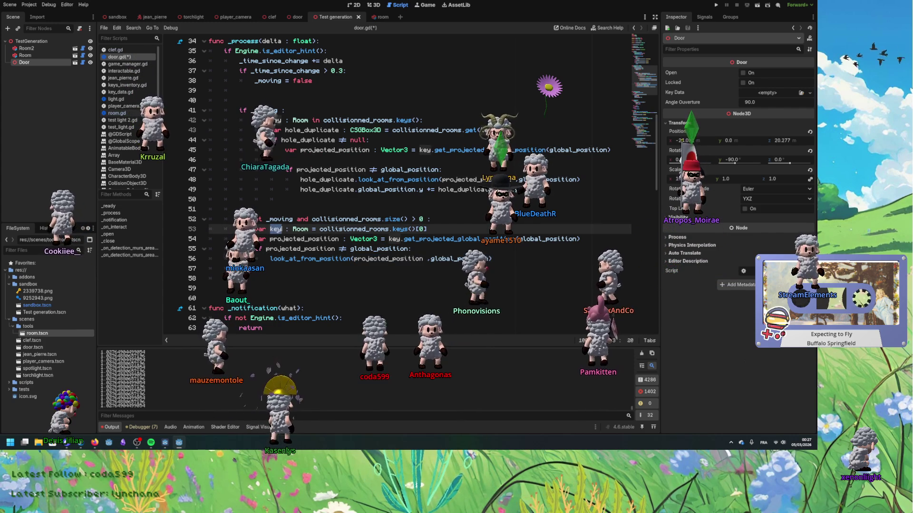
double_click(395, 239)
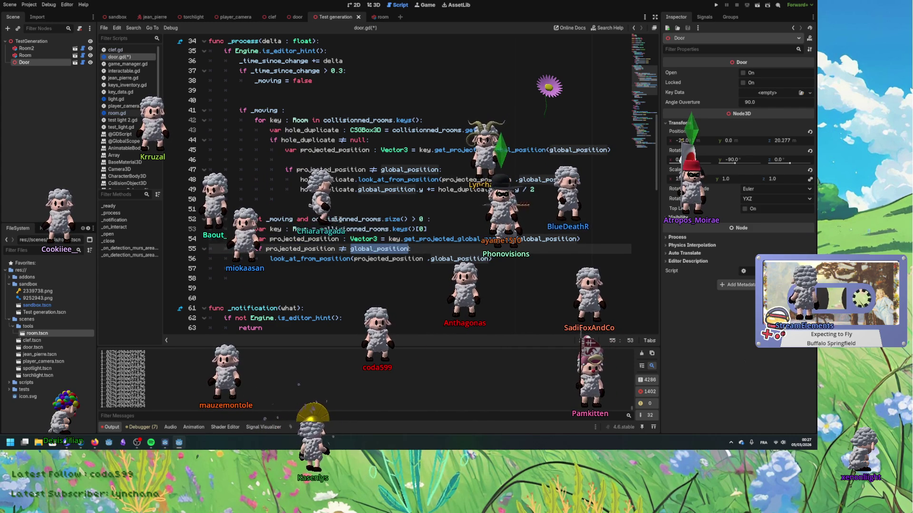
left_click(436, 219)
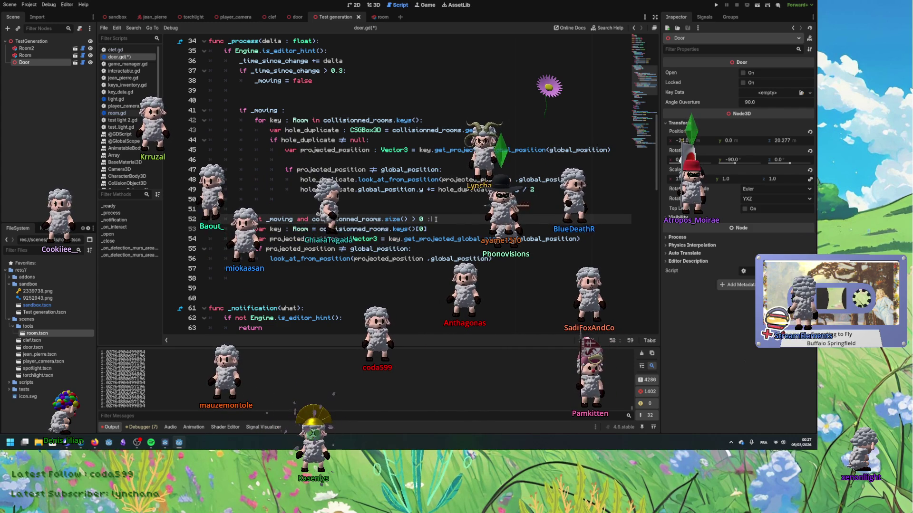
left_click(497, 258)
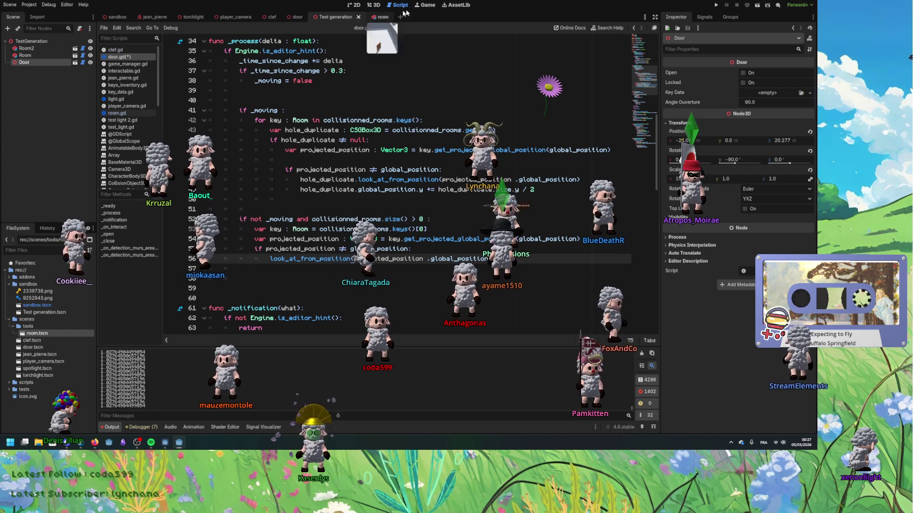
left_click(375, 5)
Clear the Output log and undo the Door's last two translations.
left_click(642, 354)
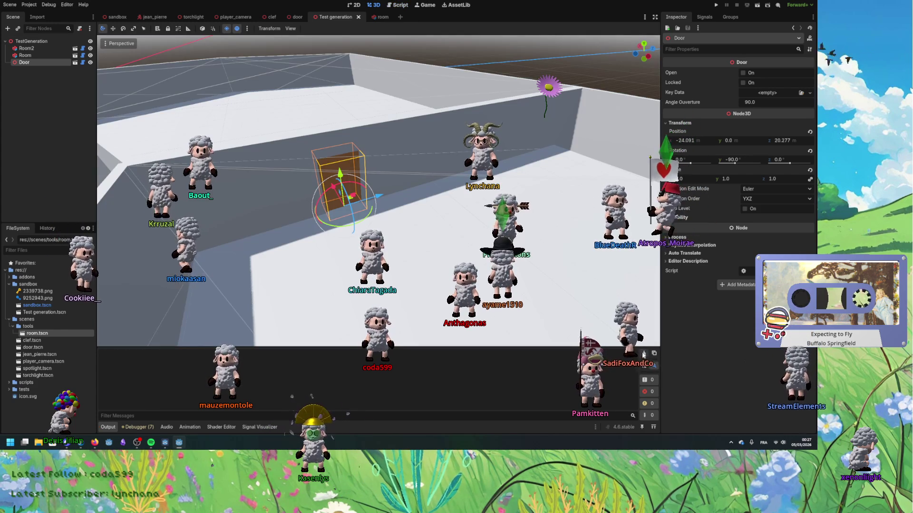
mouse_move(348, 202)
left_mouse_down()
mouse_move(422, 208)
mouse_move(247, 237)
left_mouse_up()
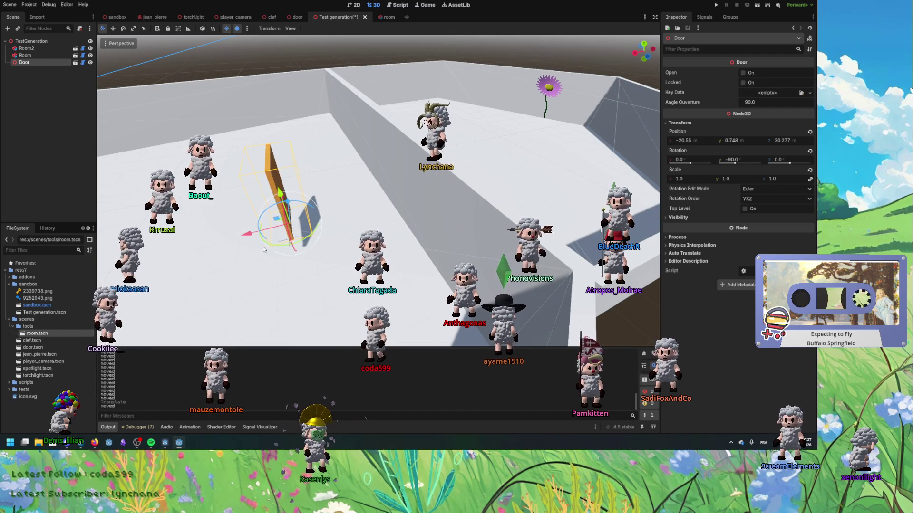
key("ctrl+z")
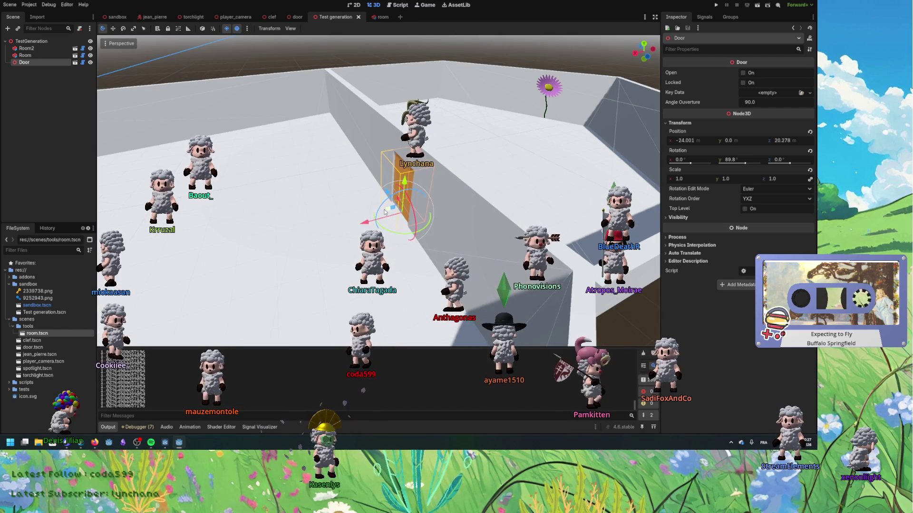
key("ctrl+z")
key("ctrl+z")
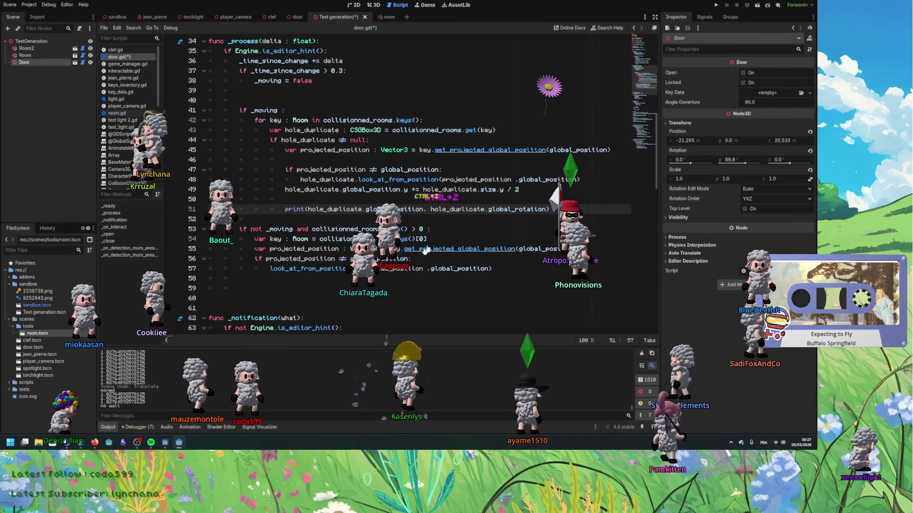
Undo the rotation and empty-line edits to the print call, then select lines 40–41.
key("ctrl+z")
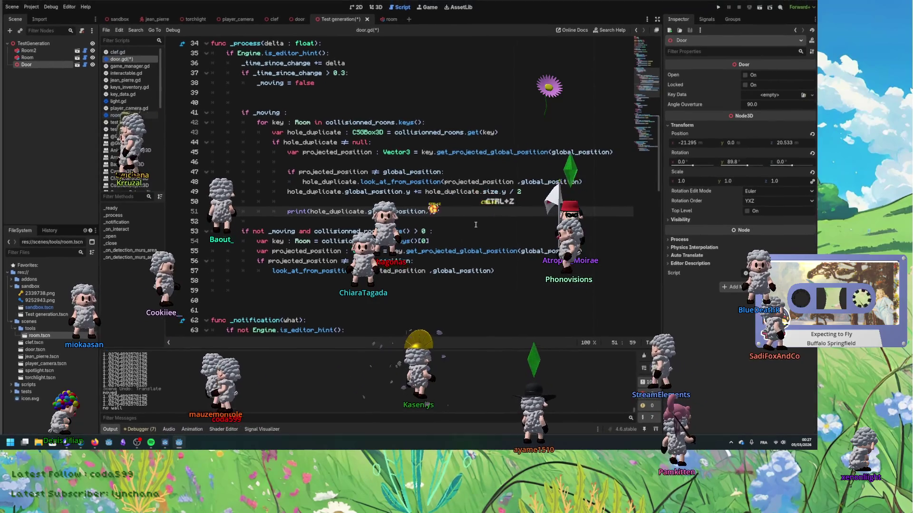
key("ctrl+z")
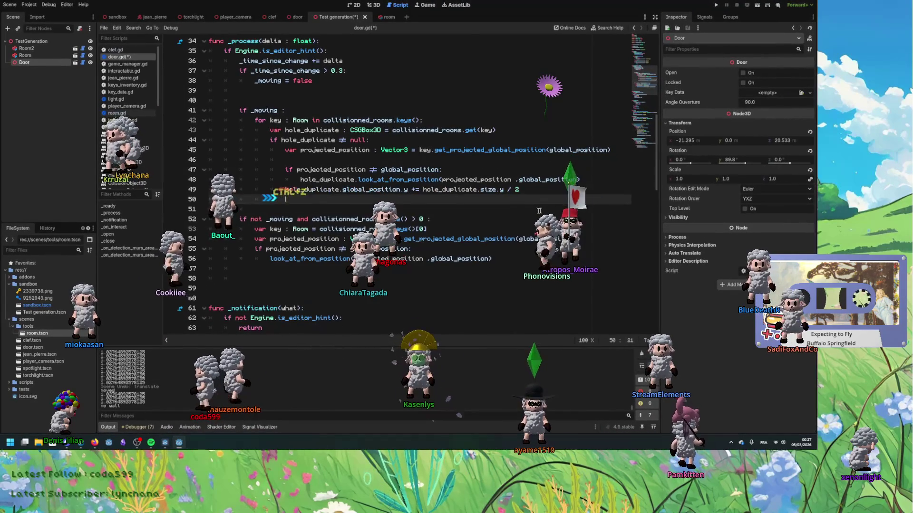
key("ctrl+z")
key("ctrl+z")
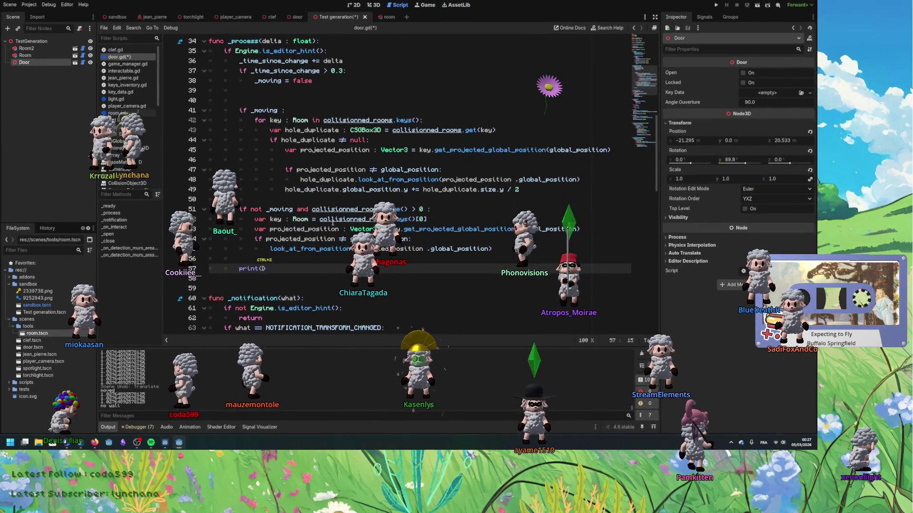
key("ctrl+z")
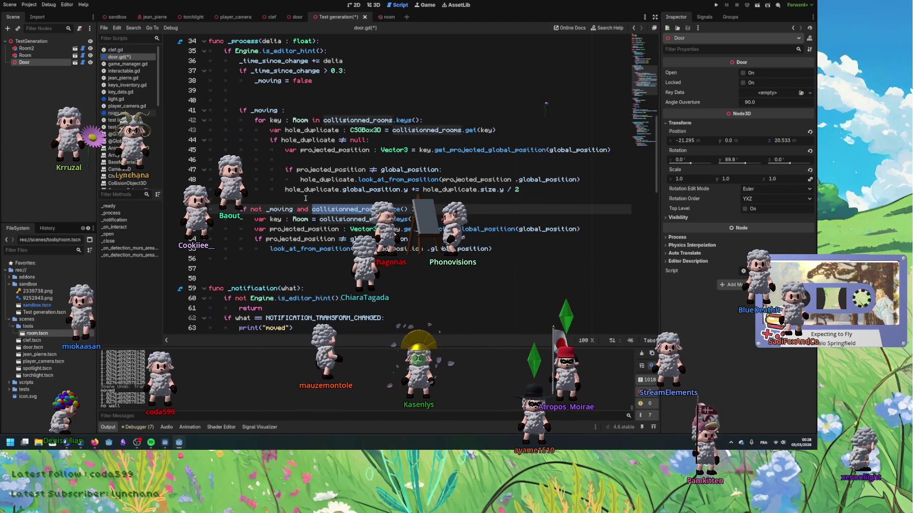
double_click(266, 110)
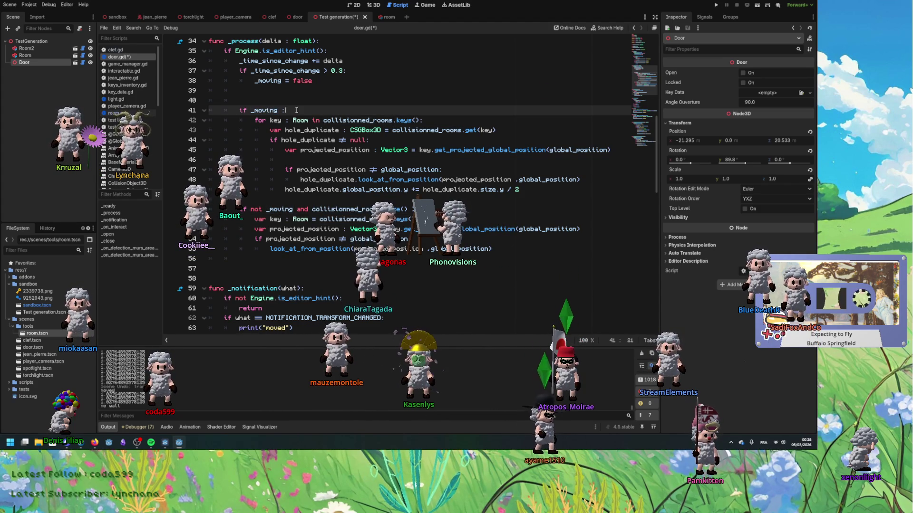
left_click_drag(306, 112, 304, 103)
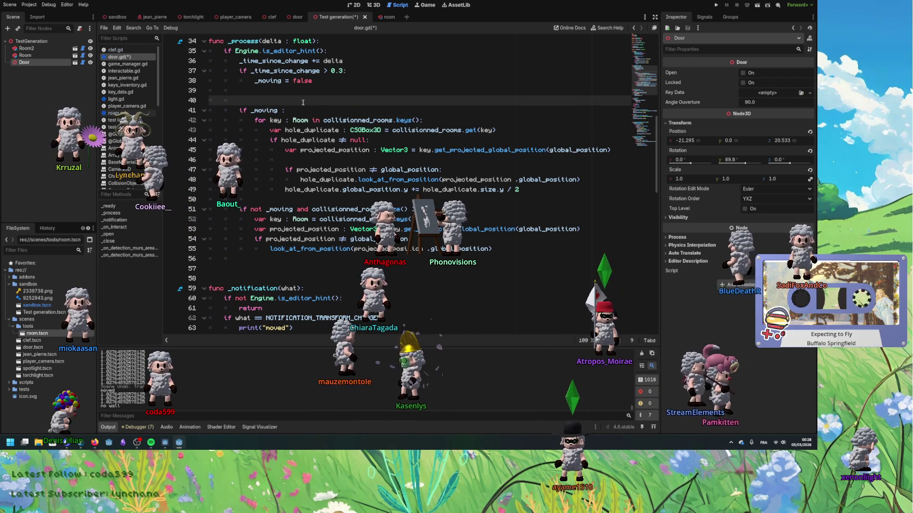
Undo the await, notify-transform and _notification body edits plus the loop-line changes.
key("Down")
key("Down")
key("Down")
key("ctrl+z")
key("ctrl+z")
key("ctrl+z")
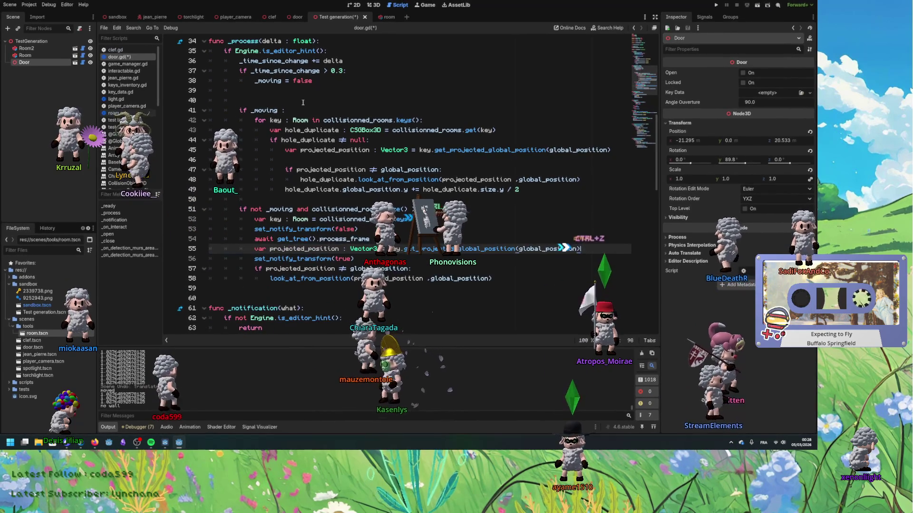
key("ctrl+z")
key("ctrl+z")
key("ctrl+z")
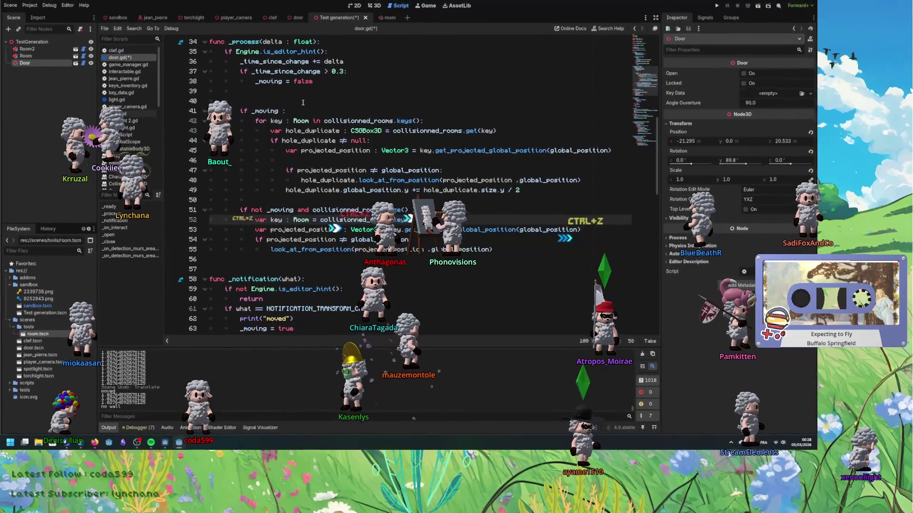
key("ctrl+z")
key("ctrl+z")
key("ctrl+z")
key("ctrl+z")
key("ctrl+z")
key("ctrl+z")
key("ctrl+z")
key("ctrl+z")
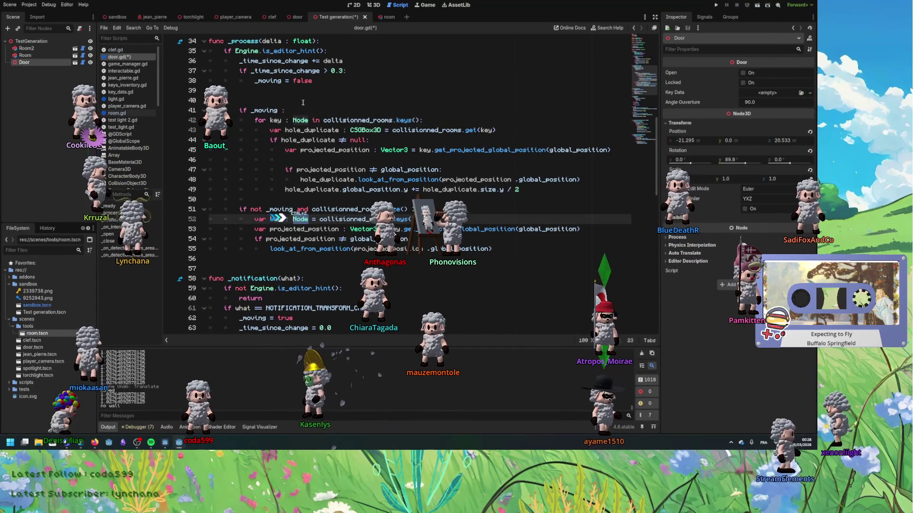
key("ctrl+z")
key("ctrl+z")
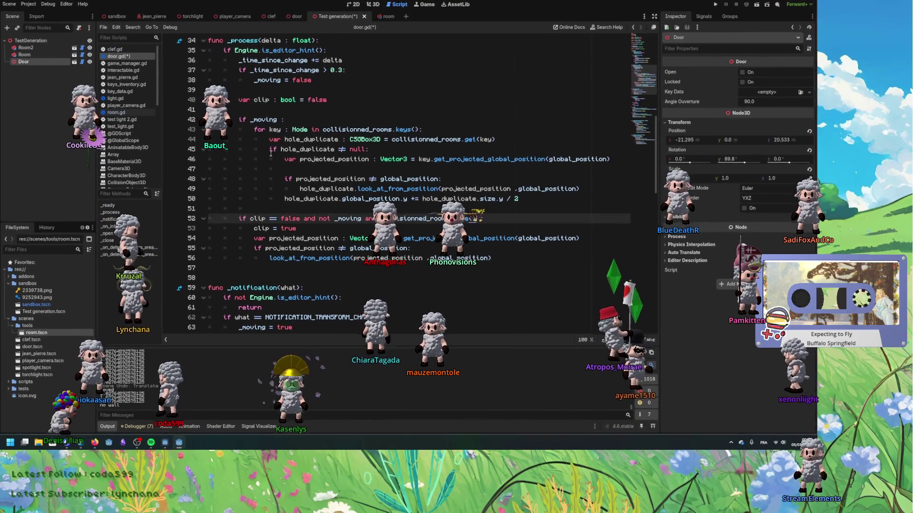
Undo and redo through the clip block dedent, line 52 condition and key lookup edits.
key("ctrl+z")
key("ctrl+z")
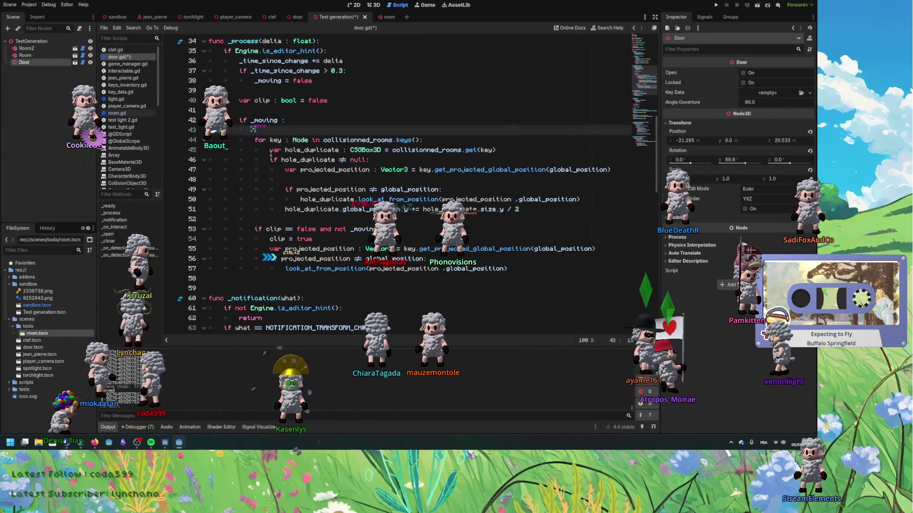
key("ctrl+shift+z")
key("ctrl+shift+z")
key("ctrl+shift+z")
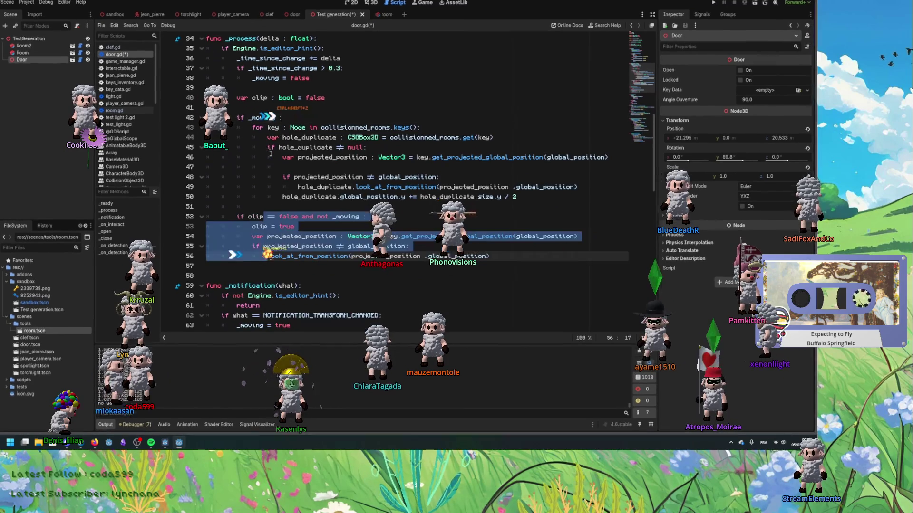
key("ctrl+z")
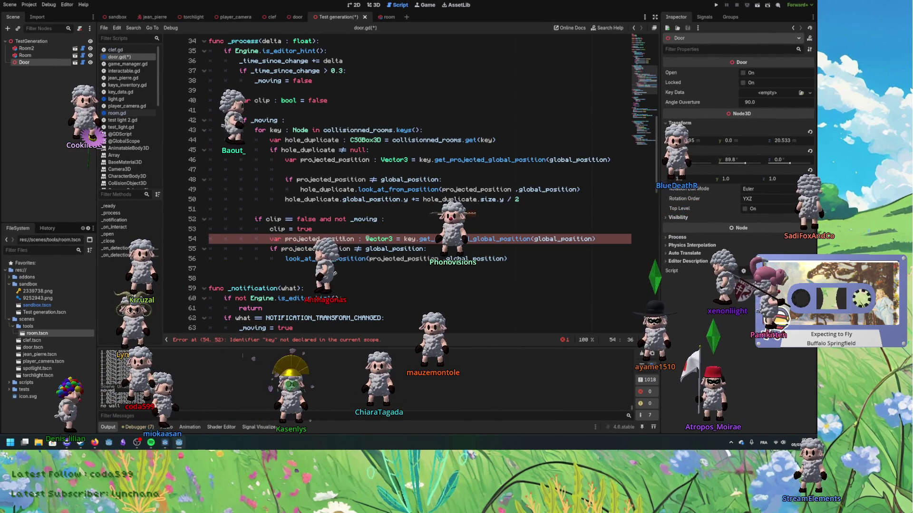
key("ctrl+z")
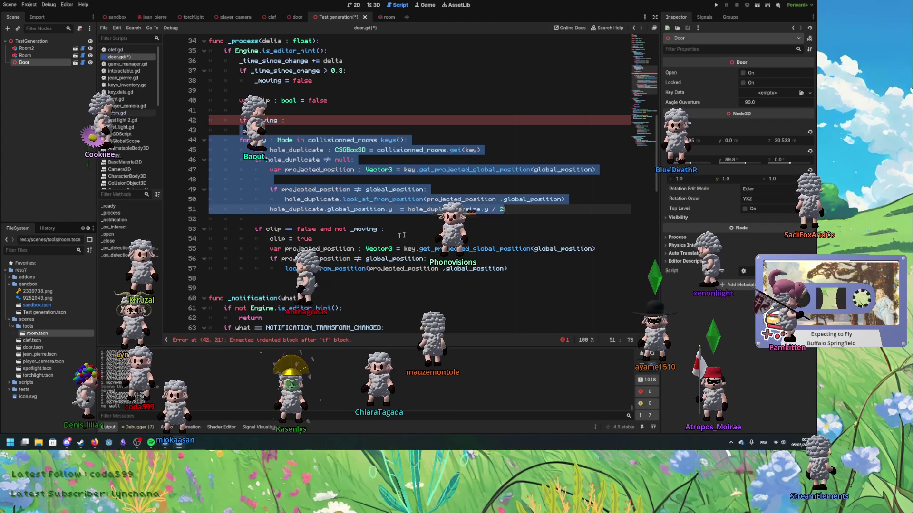
key("ctrl+shift+z")
key("ctrl+shift+z")
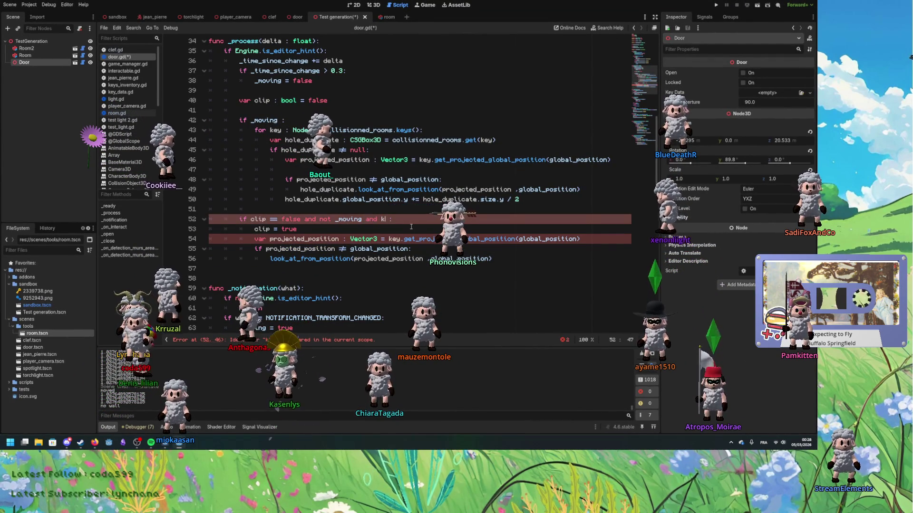
key("ctrl+z")
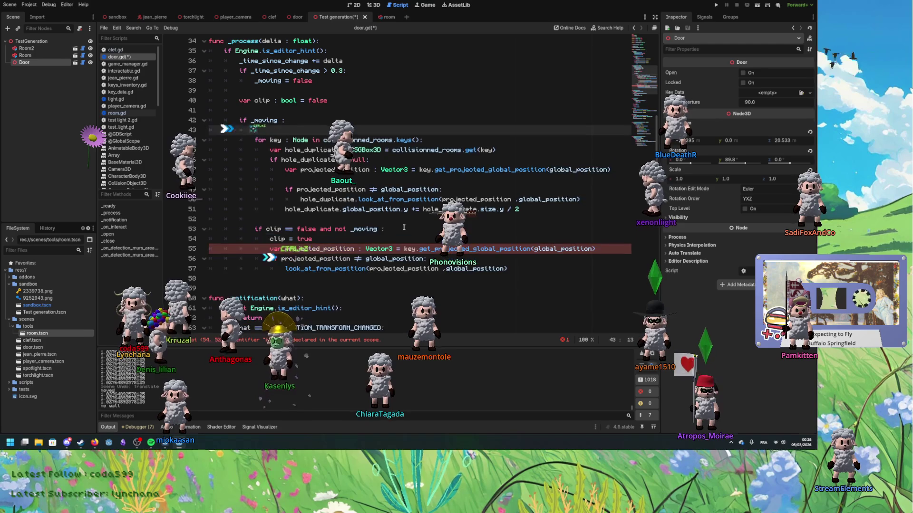
key("ctrl+shift+z")
key("ctrl+shift+z")
key("ctrl+shift+z")
key("ctrl+shift+z")
key("ctrl+shift+z")
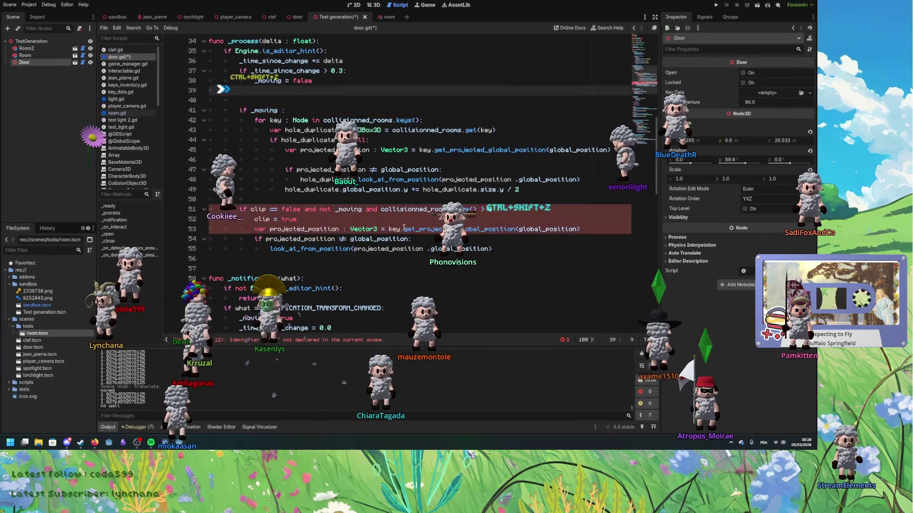
key("ctrl+shift+z")
key("ctrl+shift+z")
key("ctrl+shift+z")
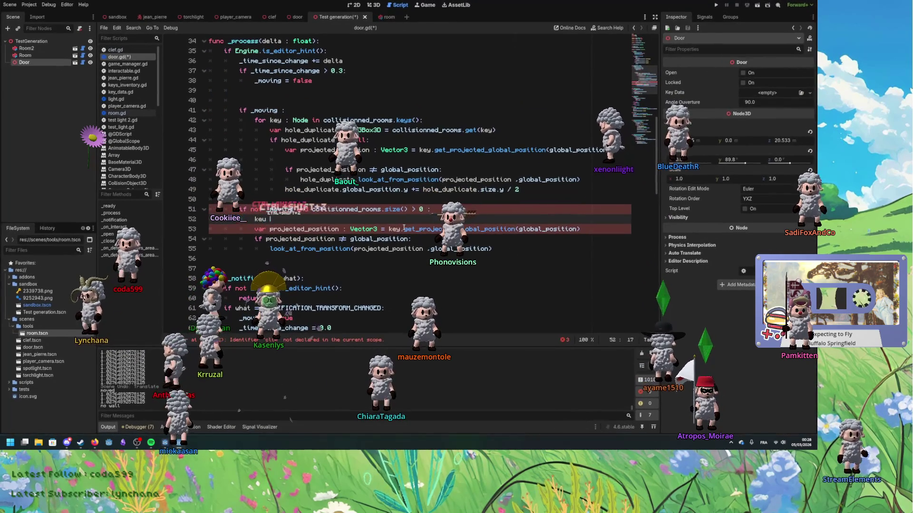
key("ctrl+shift+z")
key("ctrl+shift+z")
key("ctrl+shift+z")
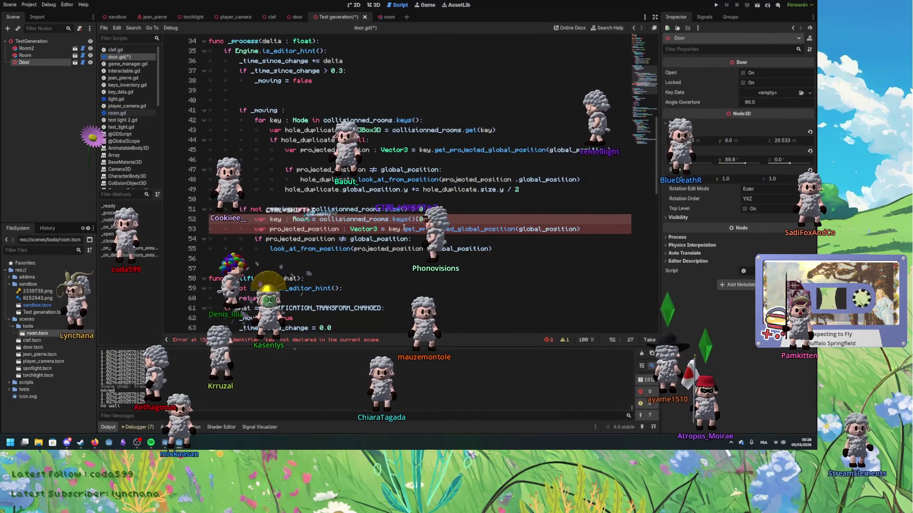
Revert to the 'if clip == false and not _moving' version, save door.gd, re-indent line 49.
key("ctrl+z")
key("ctrl+z")
key("ctrl+z")
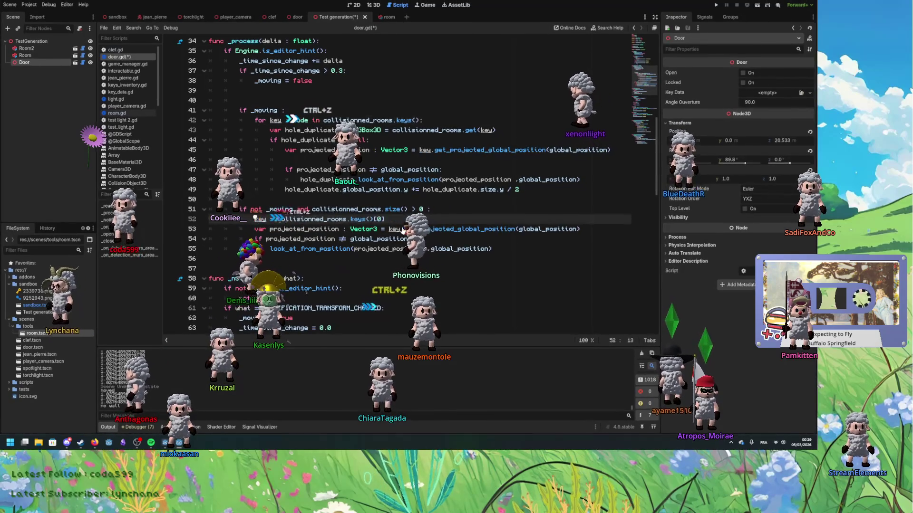
key("ctrl+z")
key("ctrl+z")
key("ctrl+z")
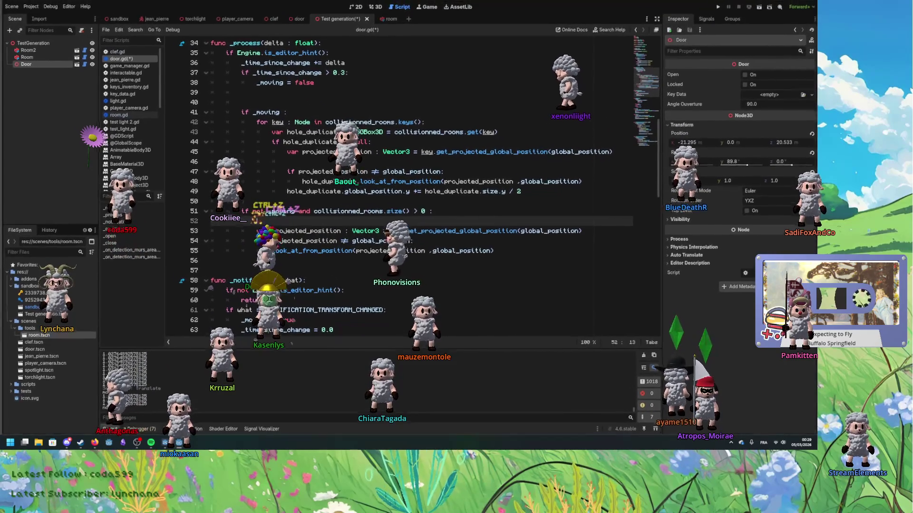
key("ctrl+z")
key("ctrl+z")
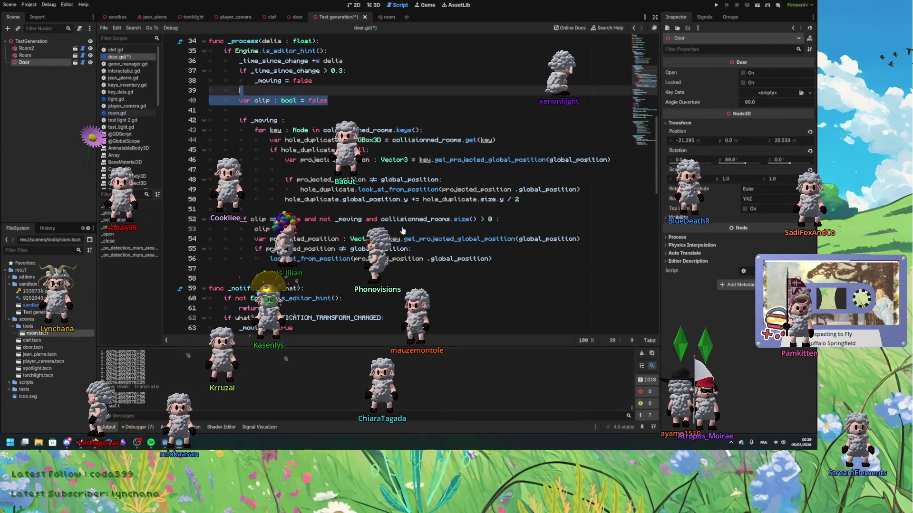
key("ctrl+z")
key("ctrl+z")
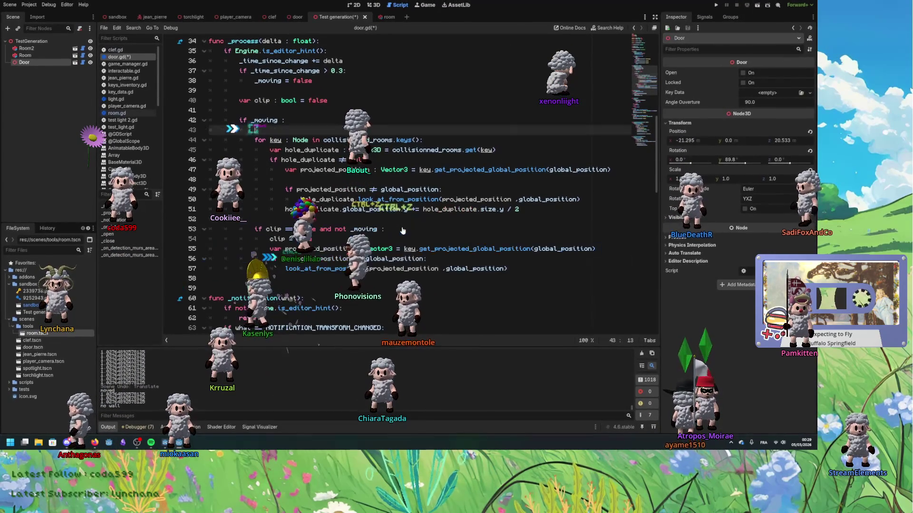
key("ctrl+z")
key("ctrl+z")
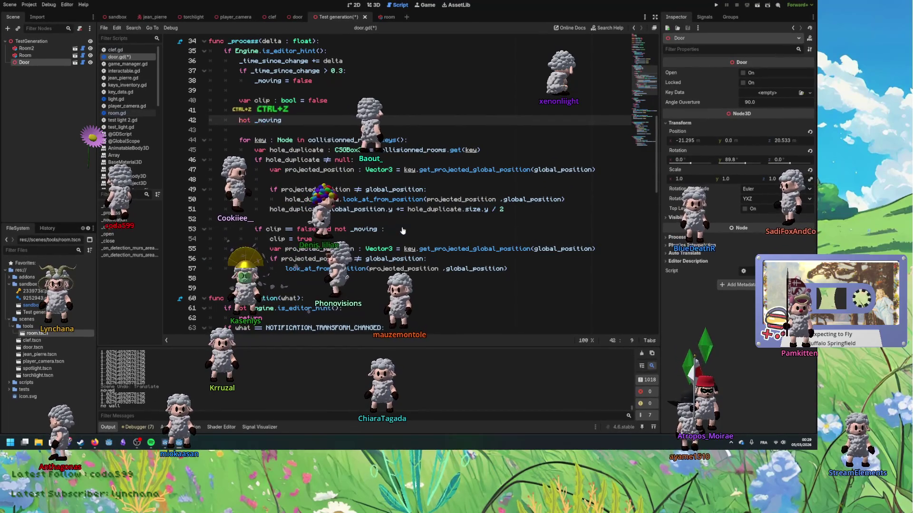
key("ctrl+z")
key("ctrl+z")
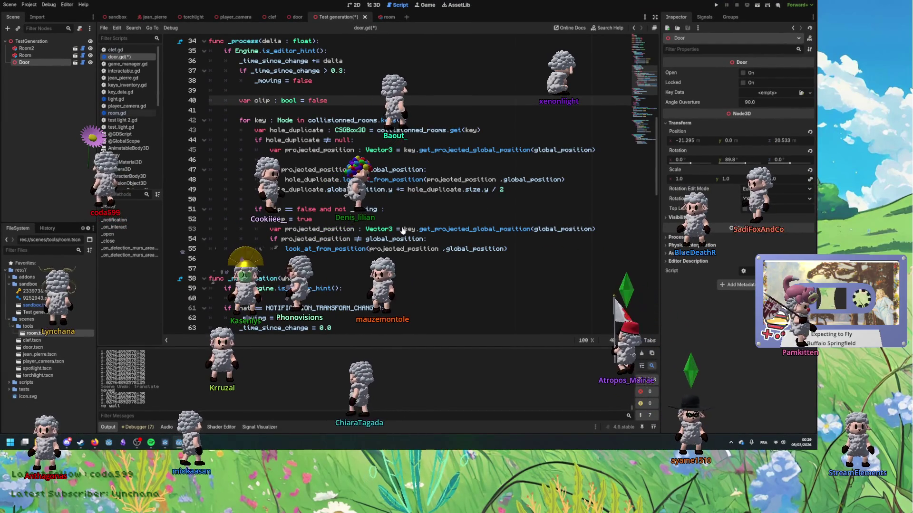
key("ctrl+z")
key("ctrl+z")
key("ctrl+z")
key("ctrl+s")
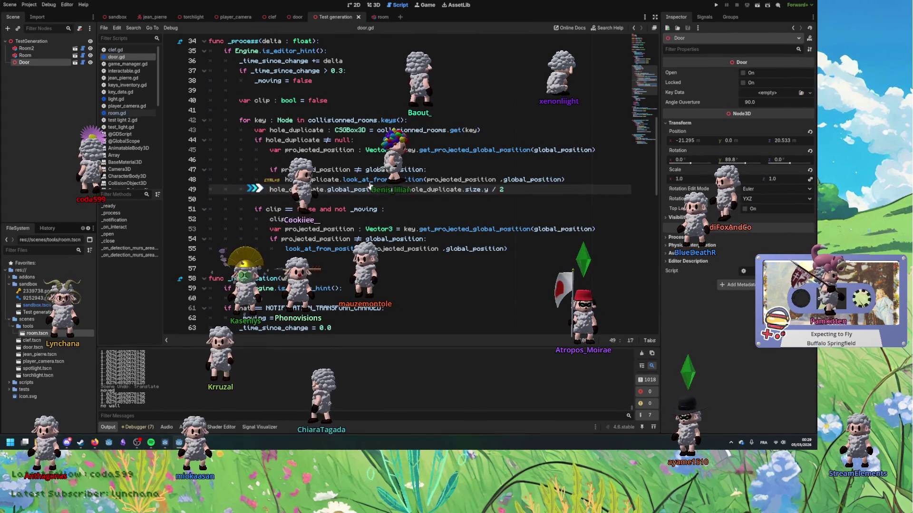
key("ctrl+z")
left_click(375, 5)
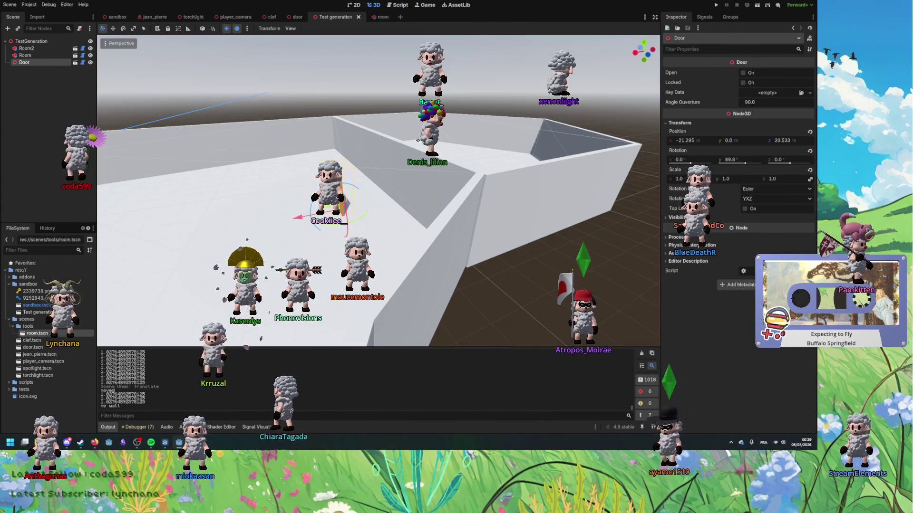
Reload the saved scene and orbit closer to Room2.
left_click(14, 5)
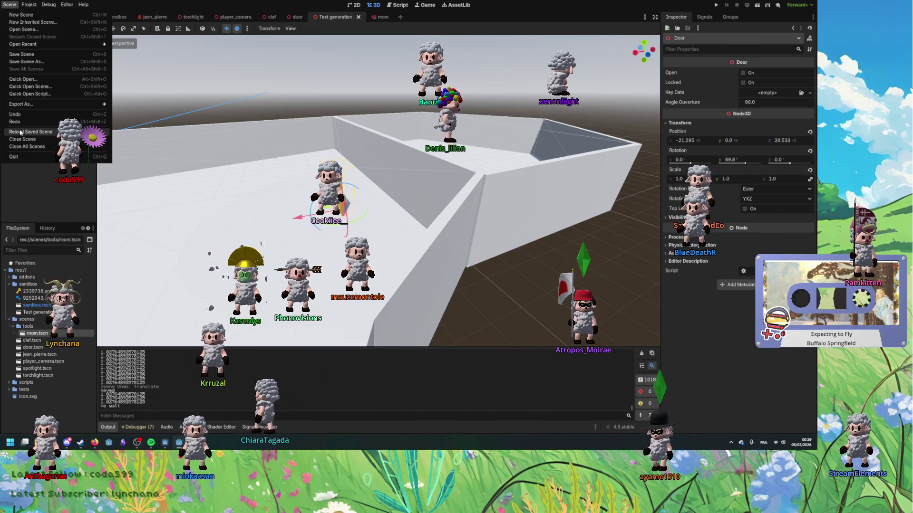
left_click(20, 133)
mouse_move(206, 237)
left_mouse_down()
mouse_move(337, 230)
mouse_move(247, 232)
left_mouse_up()
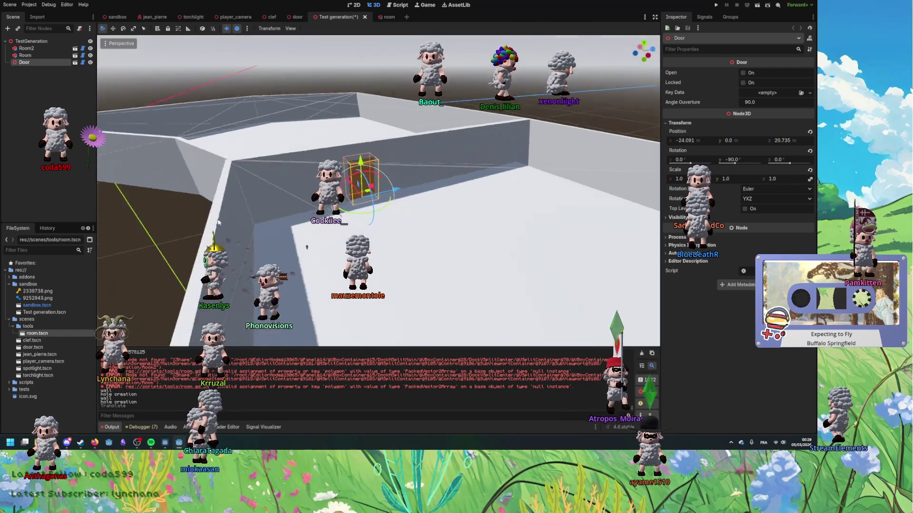
left_click(306, 238)
mouse_move(306, 238)
left_mouse_down()
mouse_move(355, 187)
mouse_move(207, 196)
mouse_move(369, 188)
mouse_move(209, 180)
mouse_move(216, 184)
left_mouse_up()
Slide the Door along the wall to the centre, then onto the far wall.
left_click(354, 187)
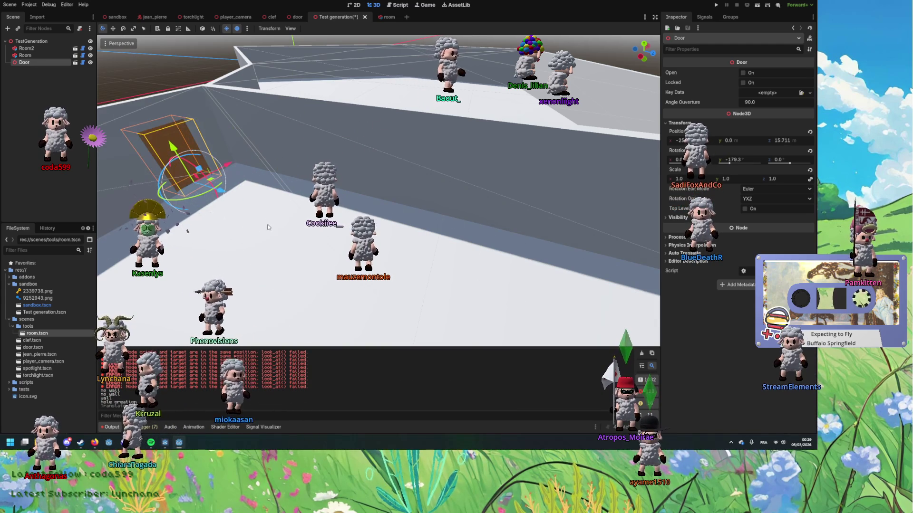
scroll(380, 202, "up", 5)
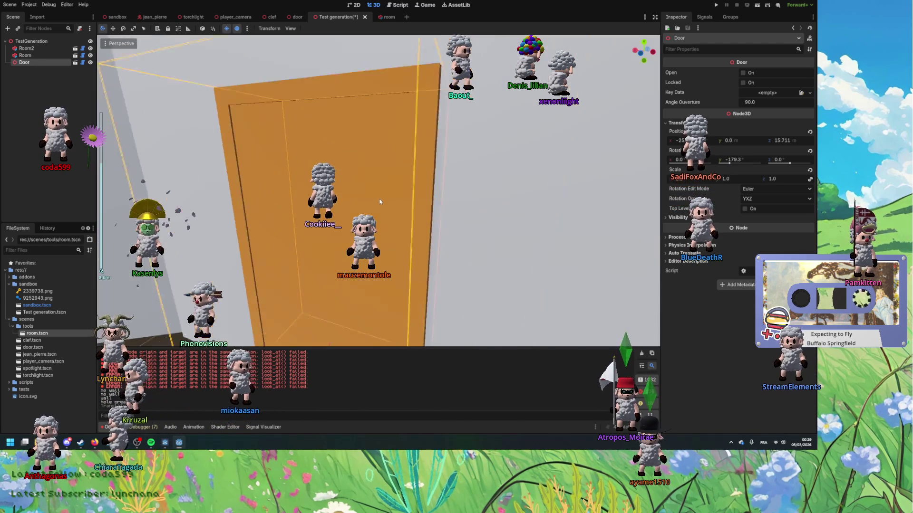
scroll(380, 201, "down", 5)
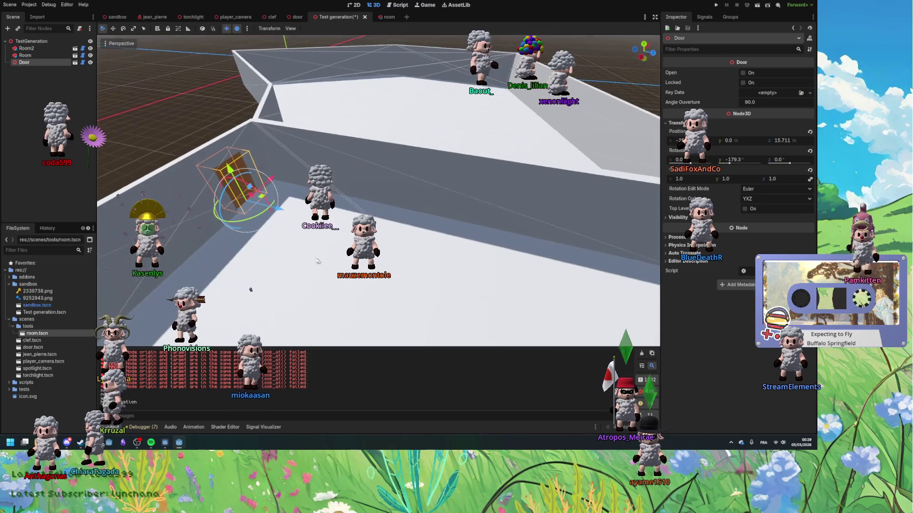
mouse_move(247, 188)
left_mouse_down()
mouse_move(424, 211)
mouse_move(287, 236)
mouse_move(356, 234)
left_mouse_up()
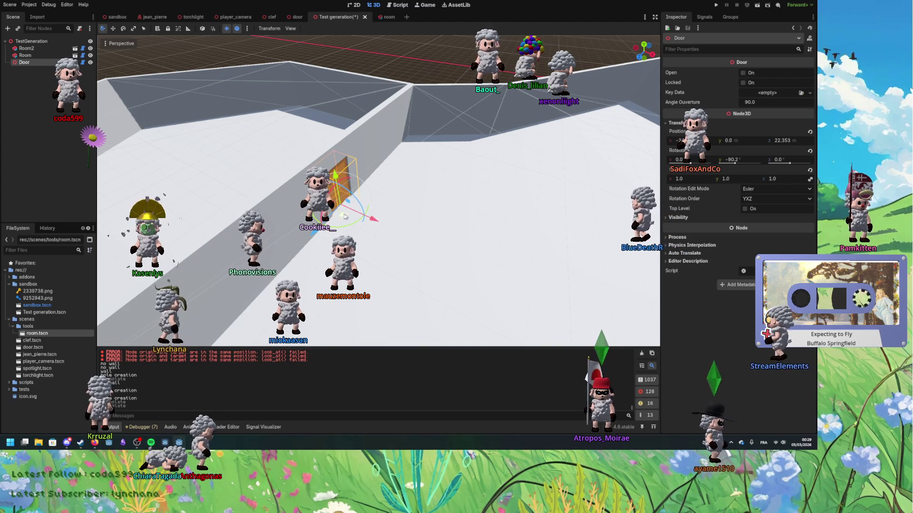
mouse_move(345, 209)
left_mouse_down()
mouse_move(523, 142)
mouse_move(524, 133)
mouse_move(532, 287)
mouse_move(393, 227)
left_mouse_up()
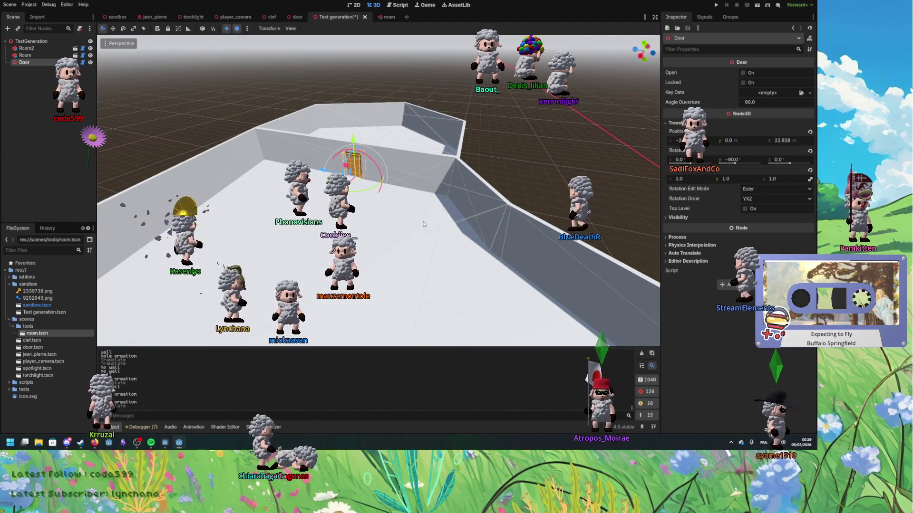
Check Room2's polygon points, then move the Door to a new spot and onto another wall.
scroll(404, 227, "up", 5)
scroll(415, 227, "down", 5)
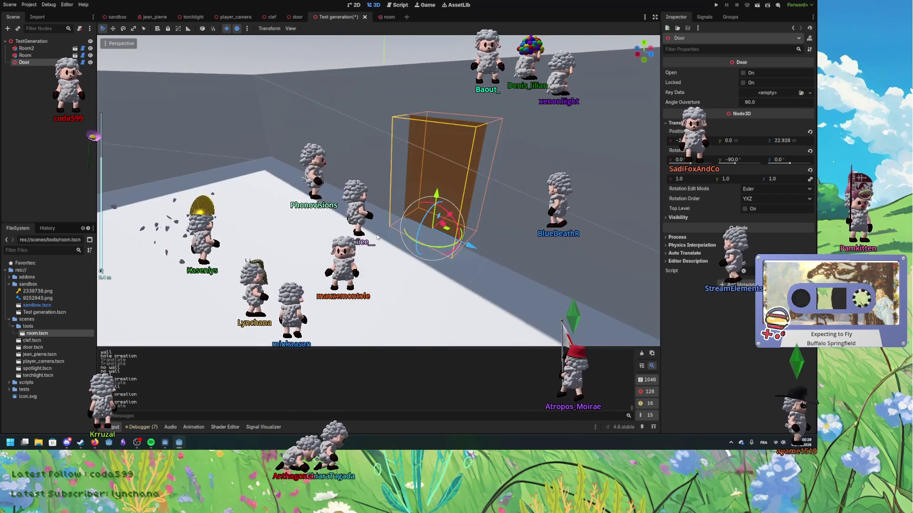
left_click(26, 48)
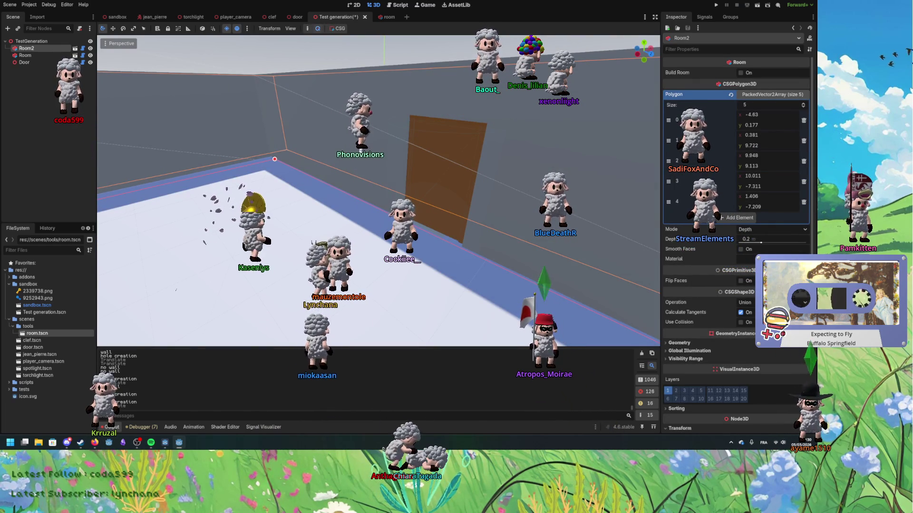
scroll(443, 224, "down", 5)
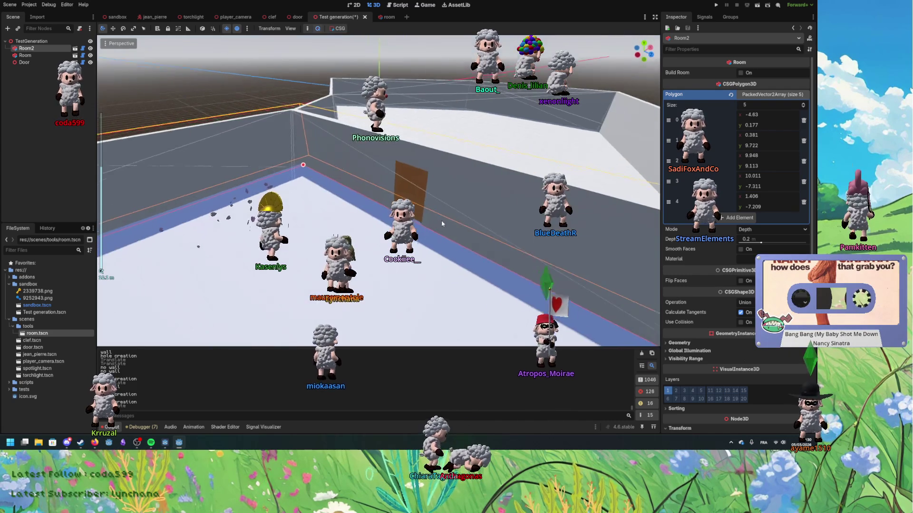
scroll(442, 224, "up", 2)
left_click(426, 220)
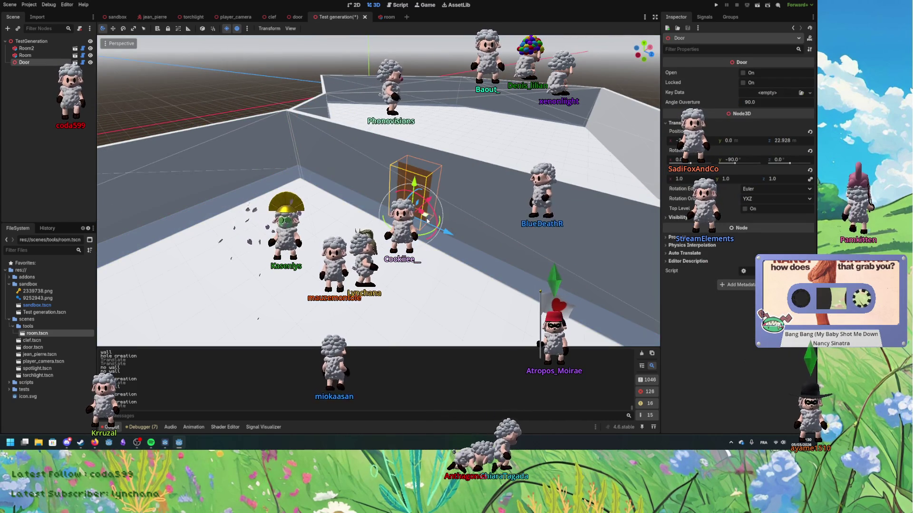
left_click_drag(427, 220, 366, 257)
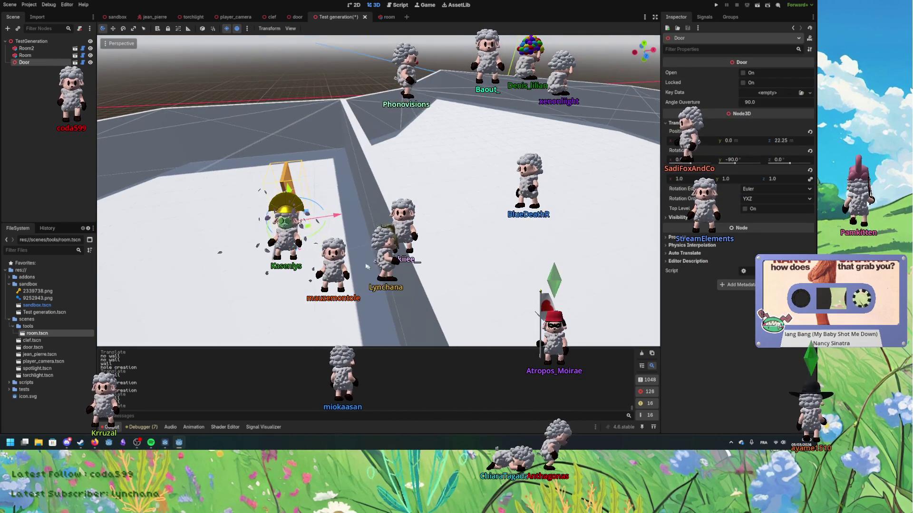
left_click_drag(307, 227, 299, 159)
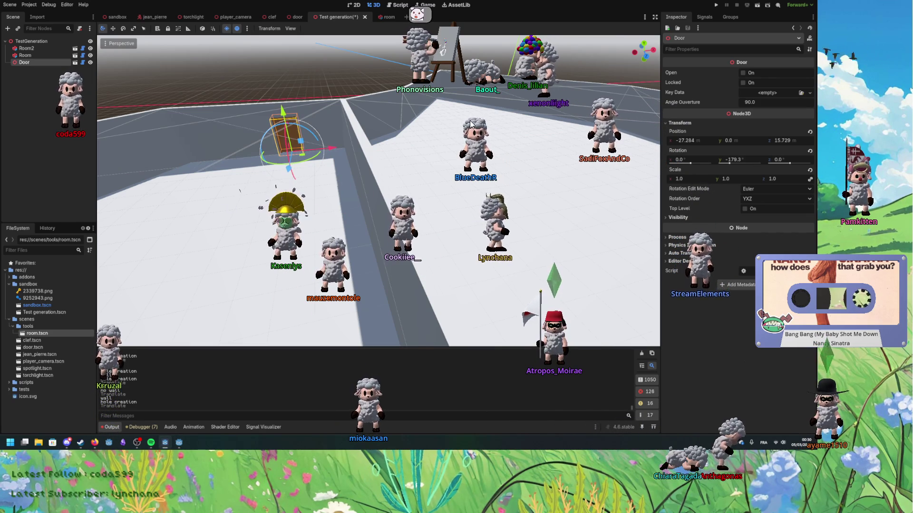
View the walls from another angle, check Room2's hole, and reselect the Door.
scroll(386, 299, "up", 3)
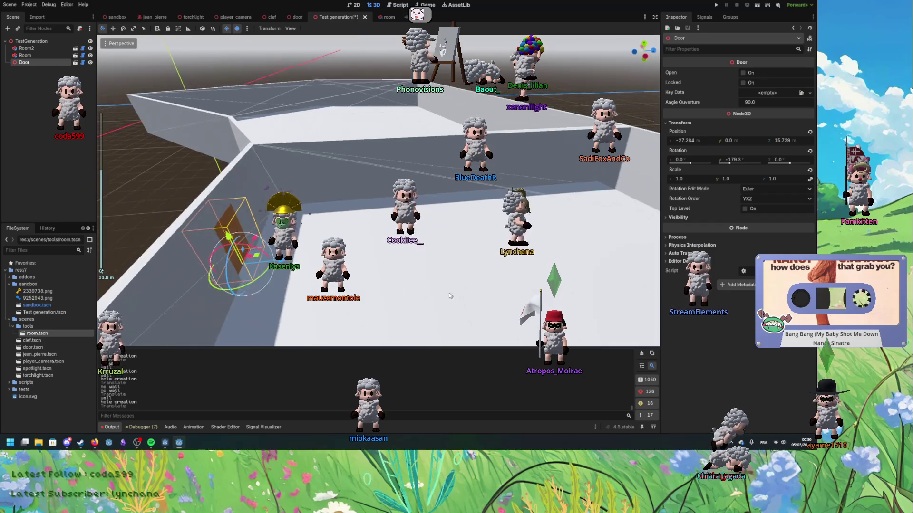
mouse_move(384, 259)
left_mouse_down()
mouse_move(251, 167)
mouse_move(298, 251)
mouse_move(418, 223)
left_mouse_up()
scroll(299, 251, "up", 2)
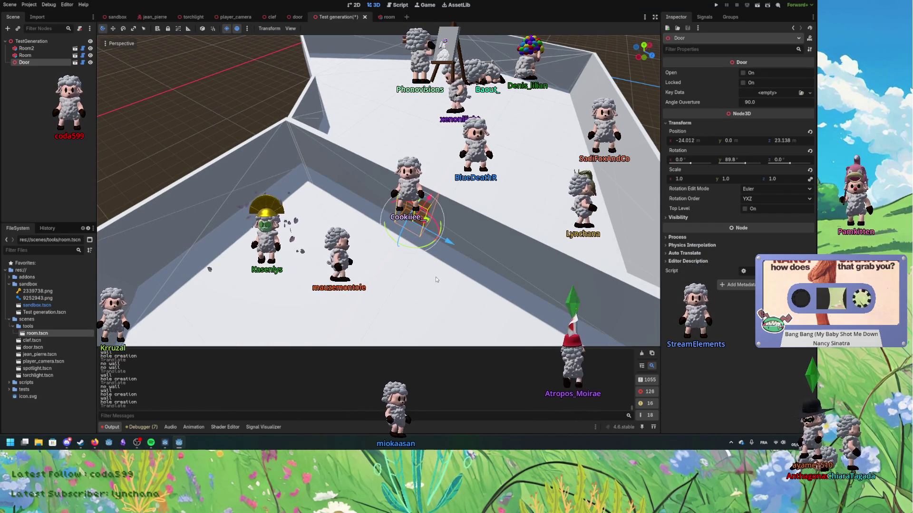
left_click(443, 281)
left_click_drag(444, 279, 523, 270)
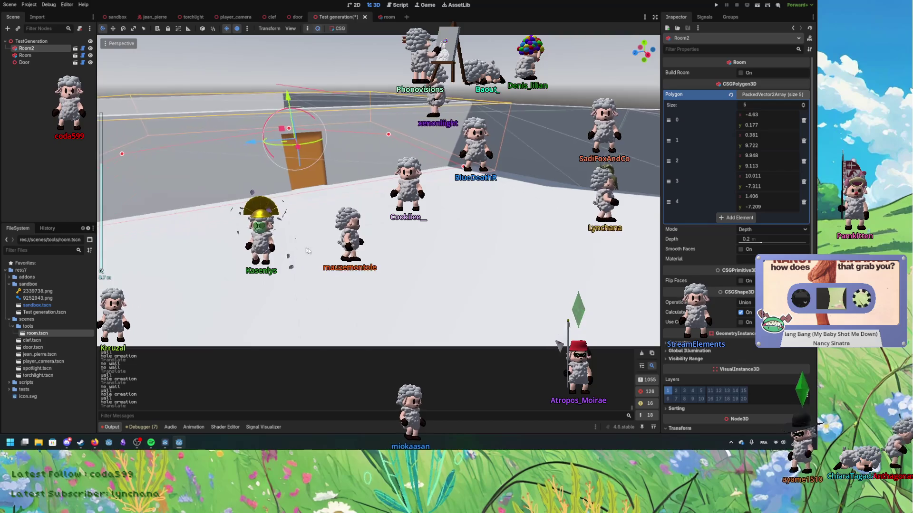
scroll(523, 271, "up", 2)
left_click(321, 200)
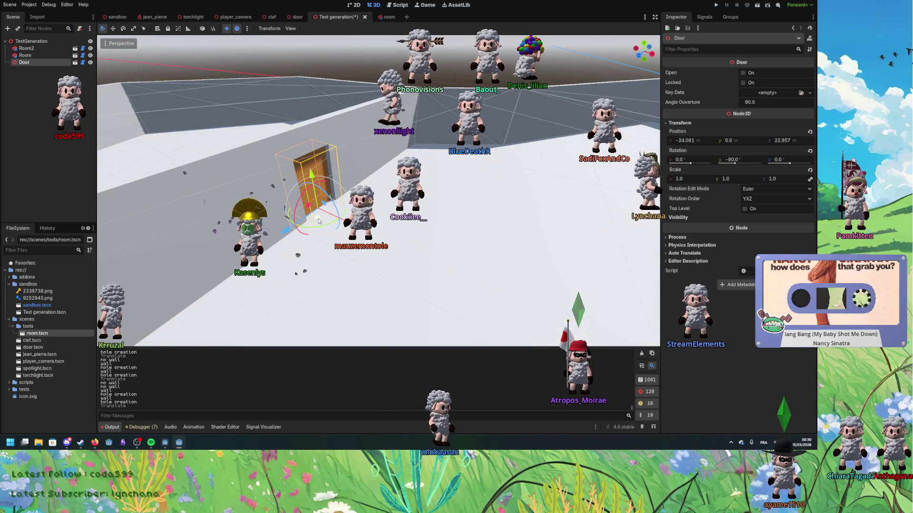
Drag the Door along the wall and inspect Room2 and the Door from several angles.
mouse_move(335, 298)
left_mouse_down()
mouse_move(380, 257)
mouse_move(366, 242)
mouse_move(323, 257)
mouse_move(372, 287)
mouse_move(333, 228)
mouse_move(380, 214)
mouse_move(369, 209)
mouse_move(375, 195)
mouse_move(347, 197)
mouse_move(359, 224)
mouse_move(388, 185)
mouse_move(352, 204)
mouse_move(505, 189)
mouse_move(435, 150)
mouse_move(364, 187)
mouse_move(328, 222)
mouse_move(308, 207)
mouse_move(512, 220)
mouse_move(569, 257)
left_mouse_up()
scroll(378, 190, "down", 3)
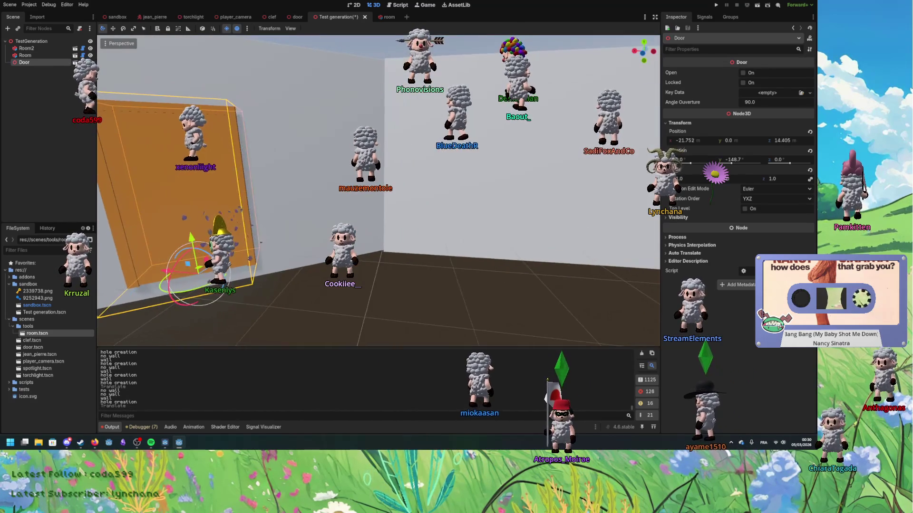
mouse_move(352, 248)
left_mouse_down()
mouse_move(380, 264)
mouse_move(485, 259)
mouse_move(275, 222)
left_mouse_up()
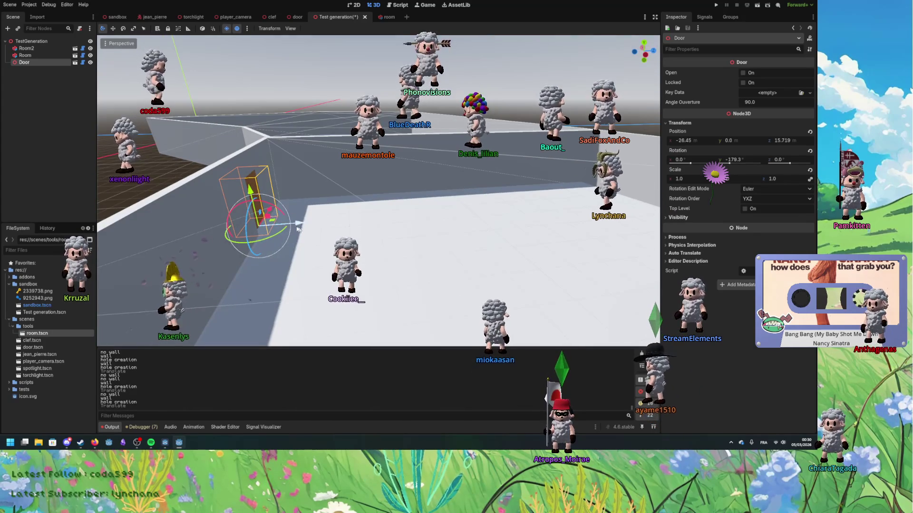
mouse_move(344, 236)
left_mouse_down()
mouse_move(276, 205)
mouse_move(414, 199)
mouse_move(412, 190)
left_mouse_up()
left_click(373, 288)
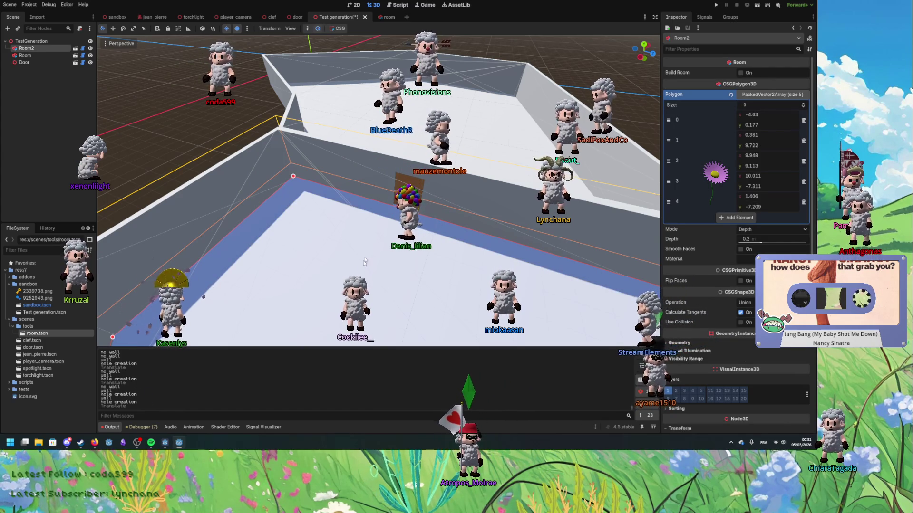
left_click(419, 209)
mouse_move(412, 211)
left_mouse_down()
mouse_move(349, 234)
mouse_move(305, 188)
mouse_move(316, 130)
mouse_move(387, 179)
mouse_move(436, 136)
mouse_move(426, 128)
mouse_move(407, 160)
mouse_move(487, 222)
mouse_move(379, 177)
left_mouse_up()
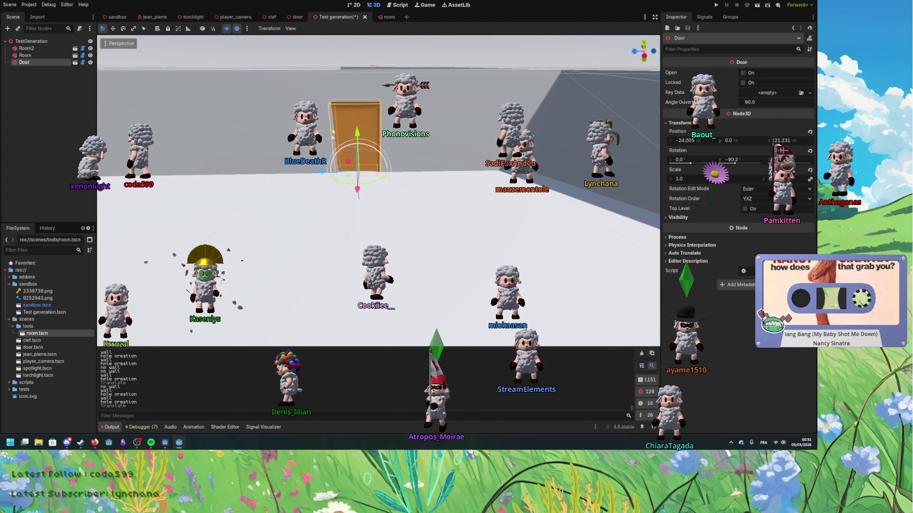
Select Room to view its 6-point polygon, save the scene, and switch to Firefox.
left_click(345, 250)
key("ctrl+s")
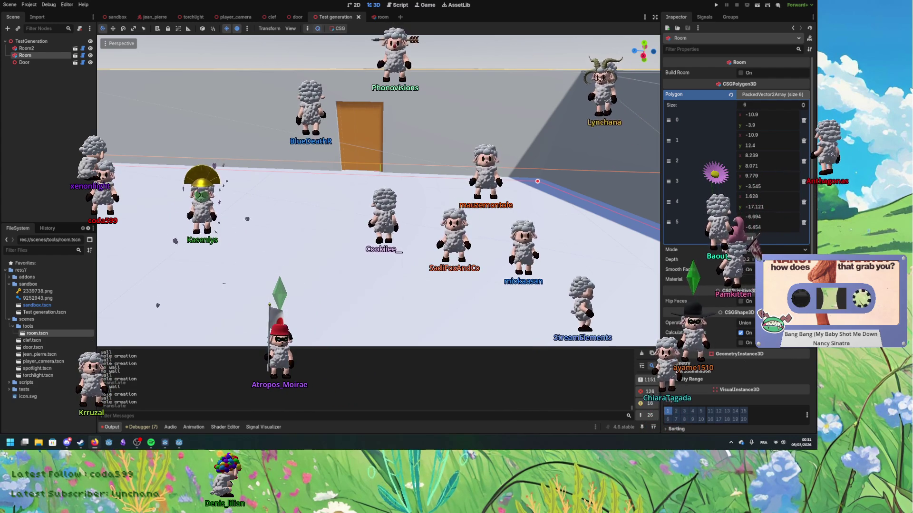
key("alt+Tab")
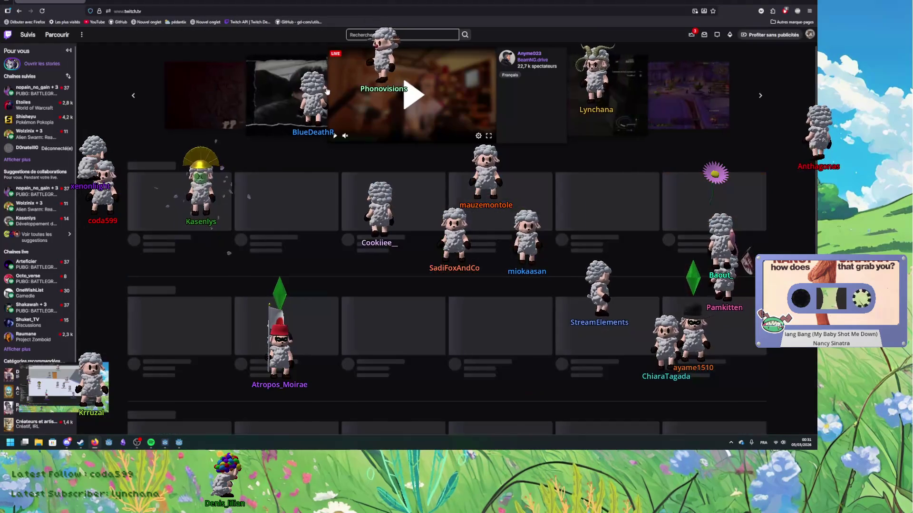